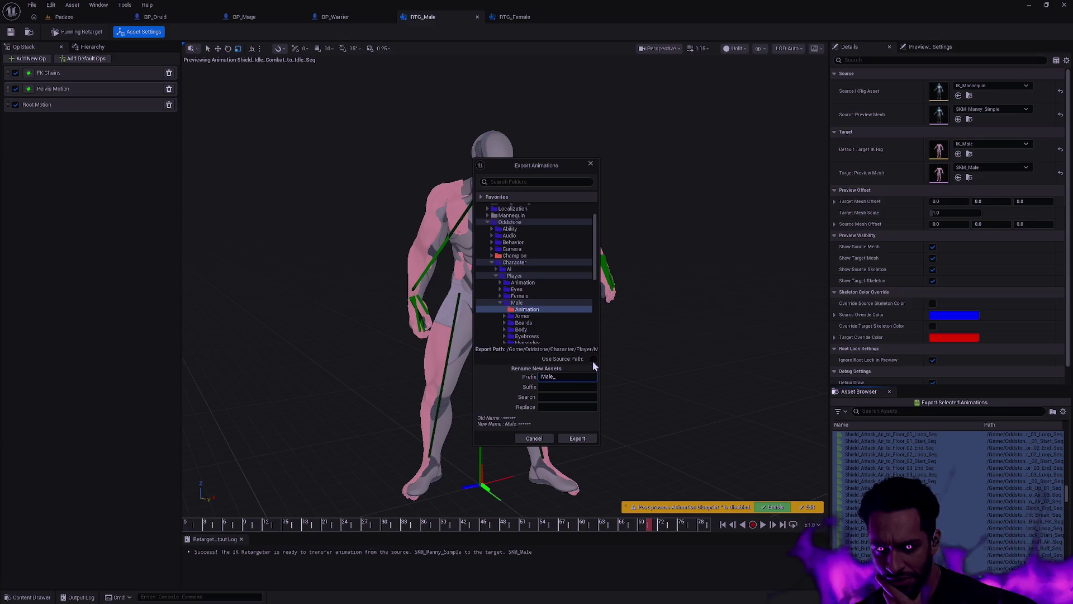
- Confirm the Male_ prefix and run the batch export into Player/Male/Animation
{"action": "key", "text": "Return"}
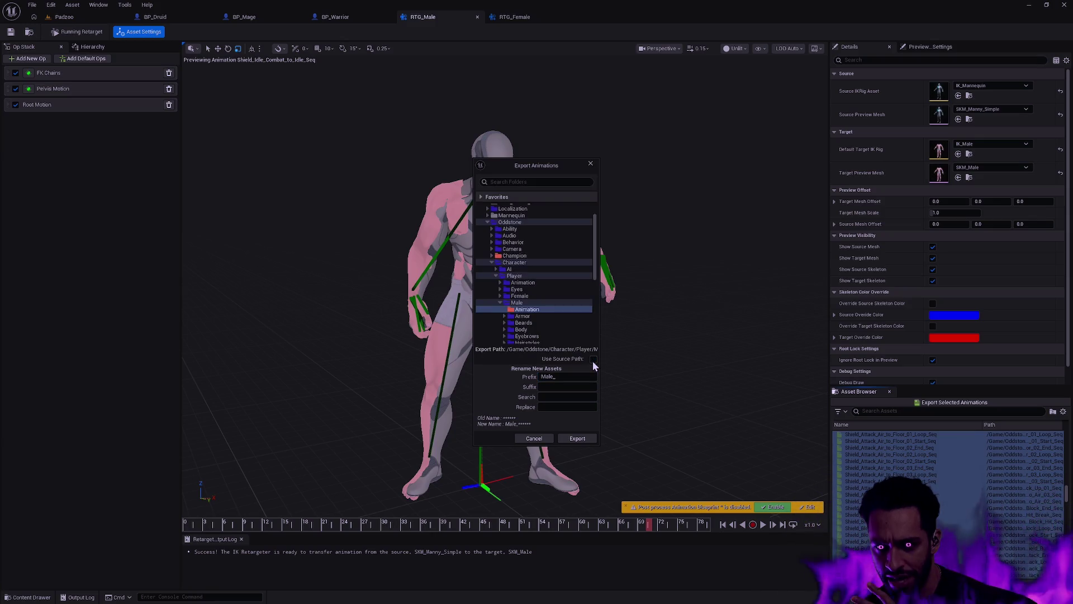
{"action": "left_click", "coordinate": [575, 438]}
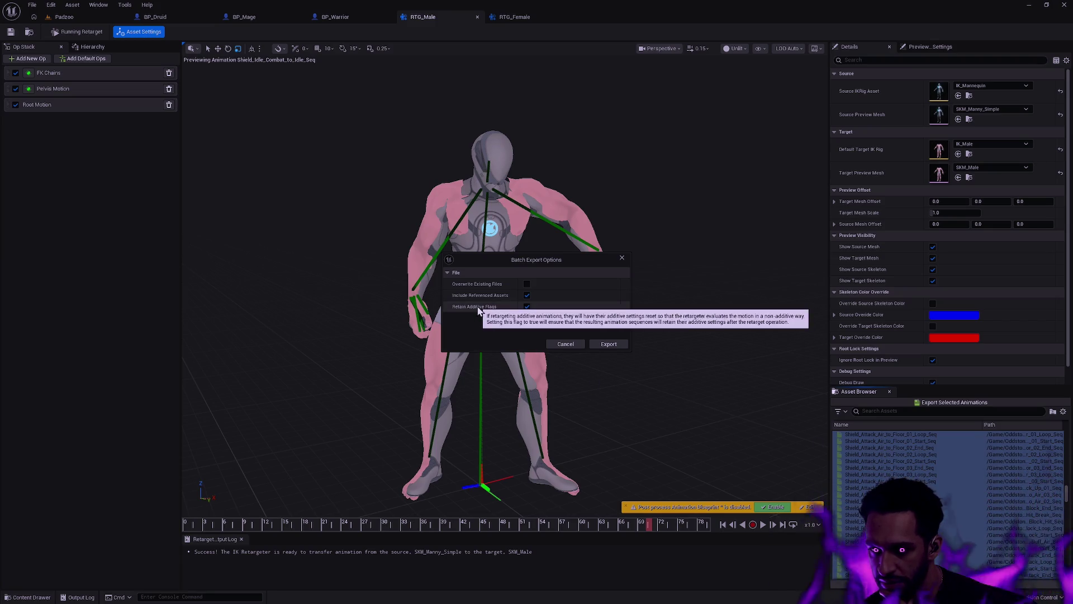
{"action": "left_click", "coordinate": [612, 347]}
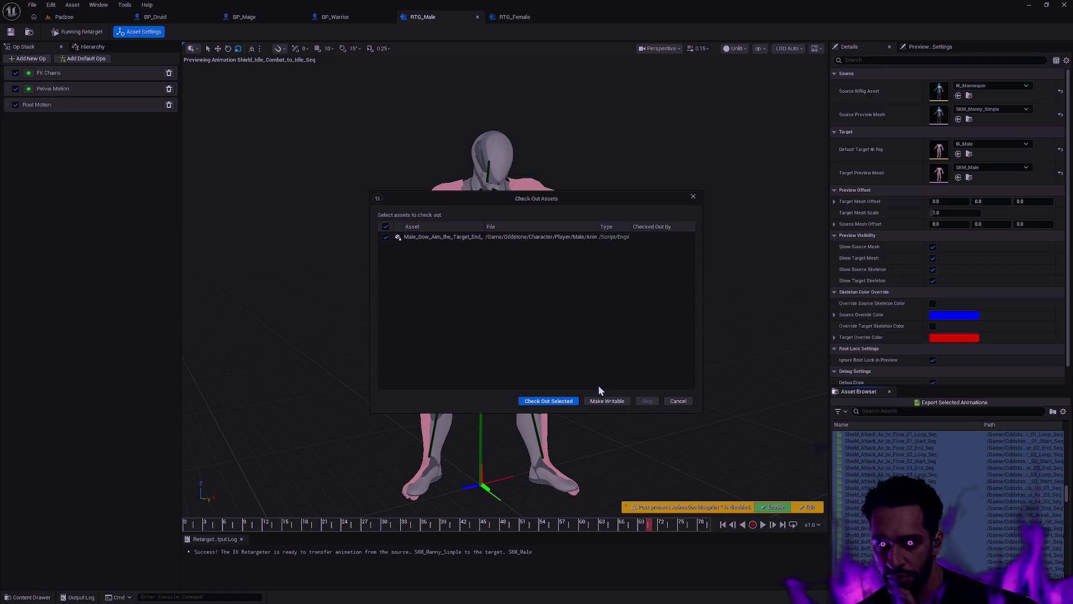
- Make the six new Male_Bow animation files writable as each prompt appears
{"action": "left_click", "coordinate": [603, 401]}
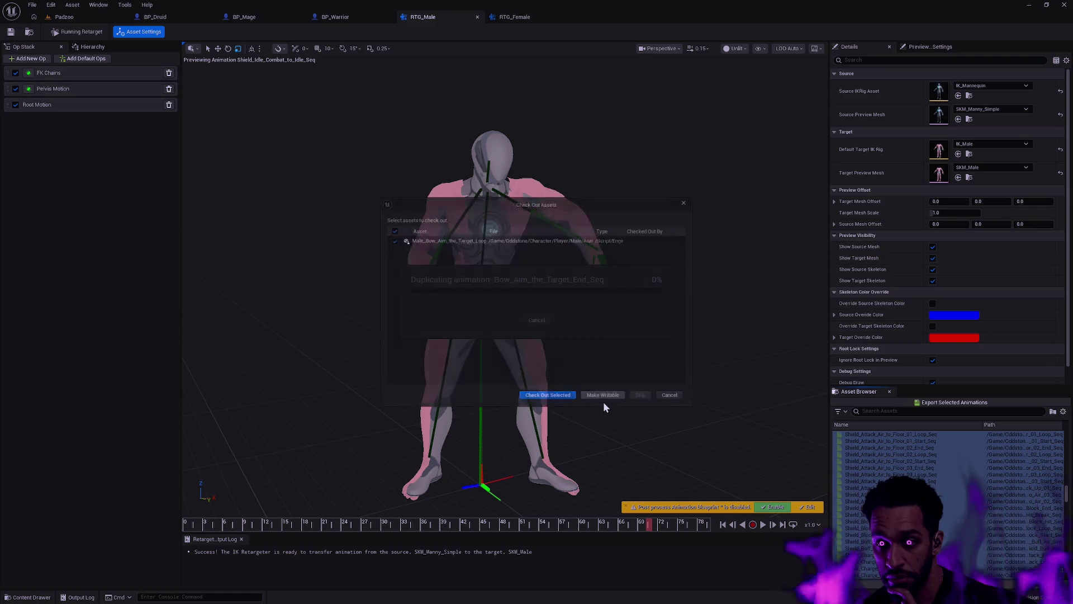
{"action": "left_click", "coordinate": [604, 404]}
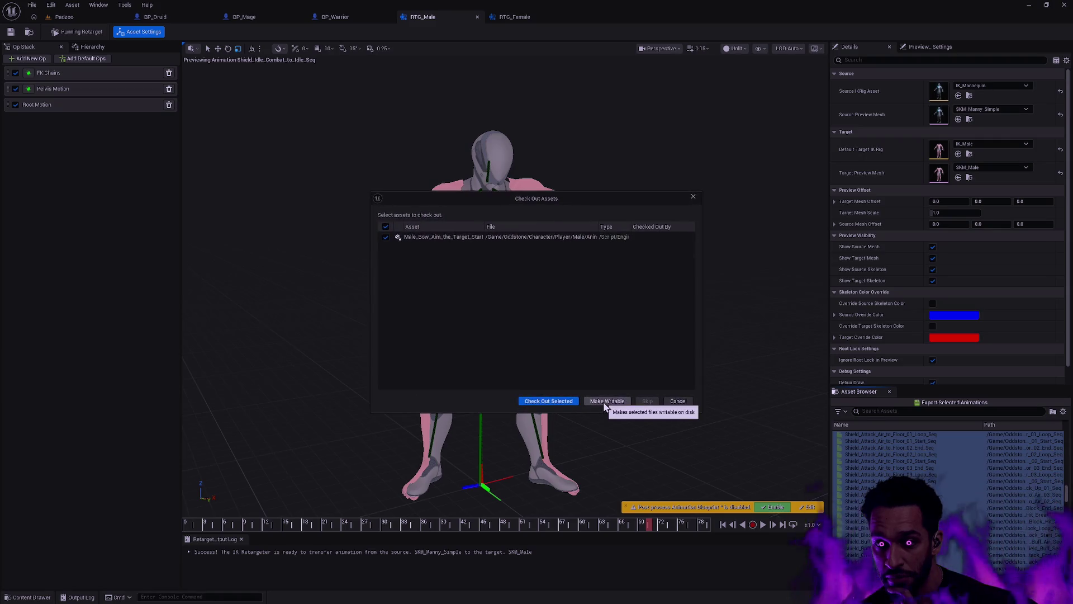
{"action": "left_click", "coordinate": [602, 401]}
{"action": "left_click", "coordinate": [603, 401]}
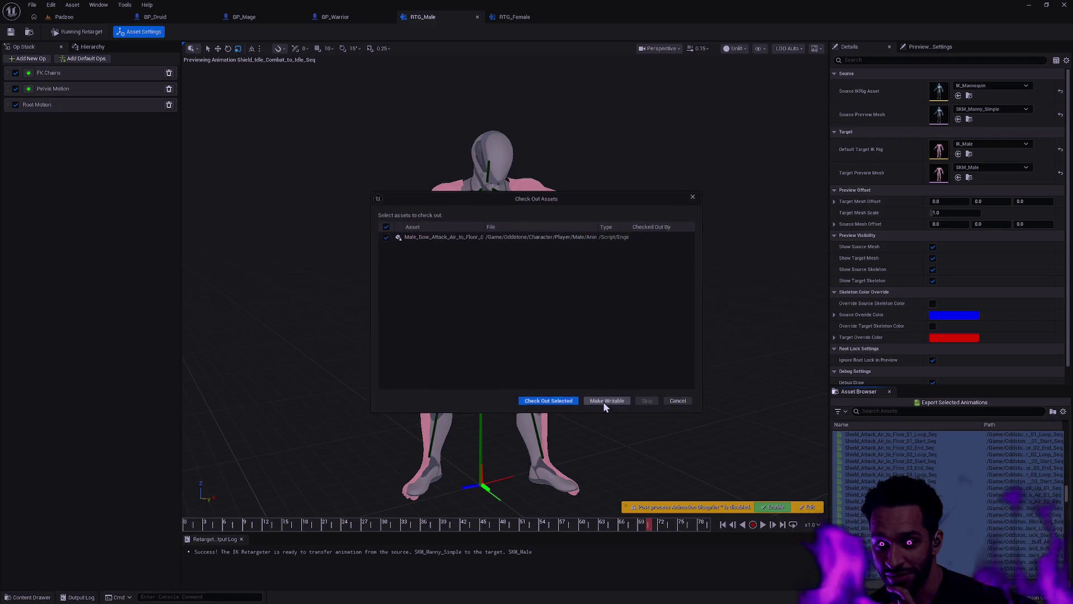
{"action": "left_click", "coordinate": [604, 401]}
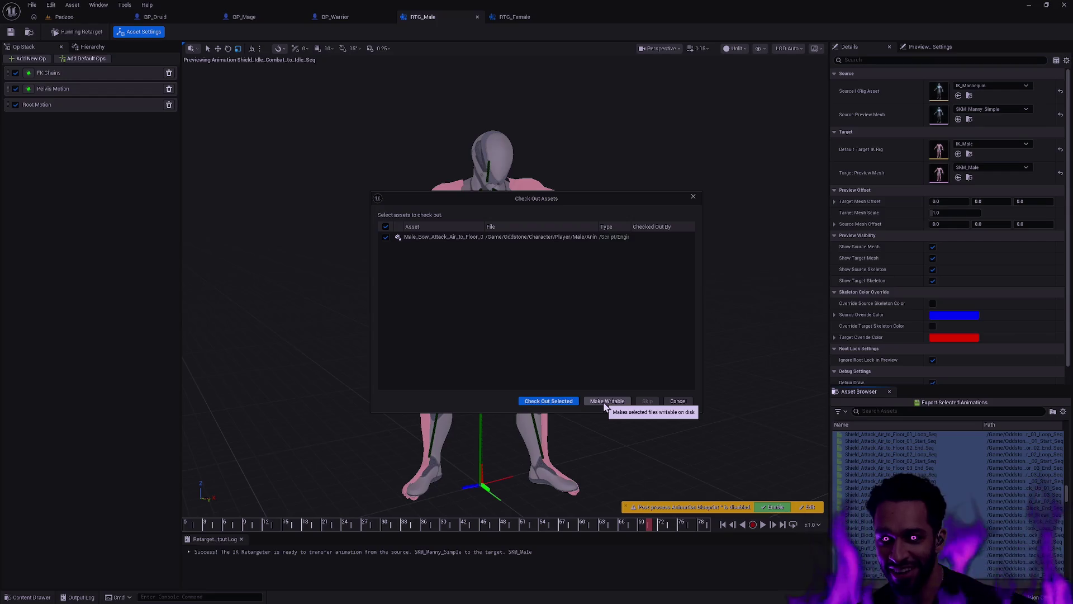
{"action": "left_click", "coordinate": [604, 401]}
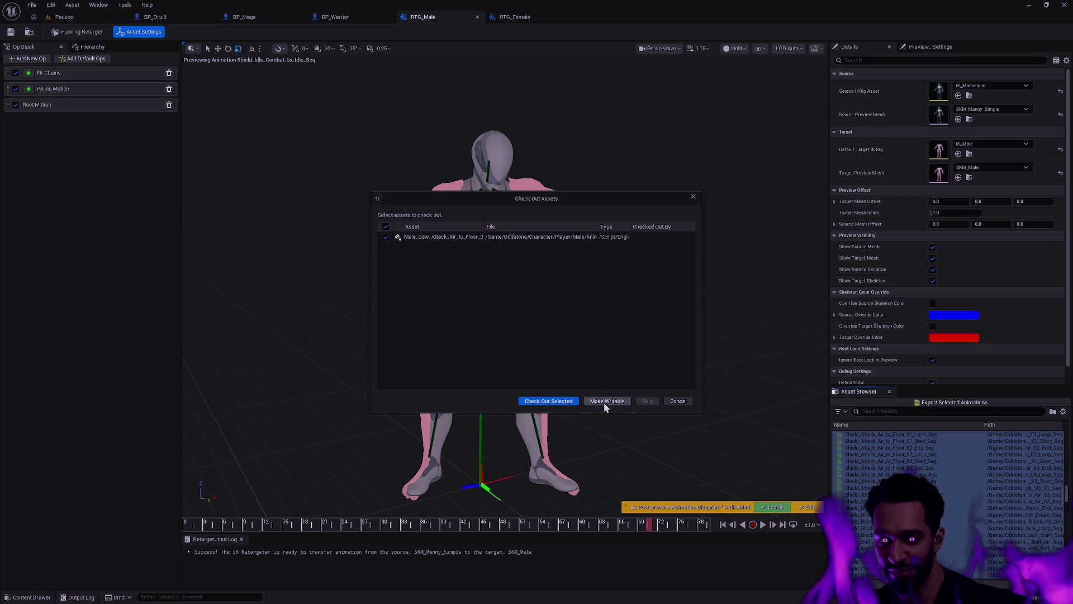
- Check out three more animation files, decline two, and switch to the Rider desktop
{"action": "left_click", "coordinate": [569, 400]}
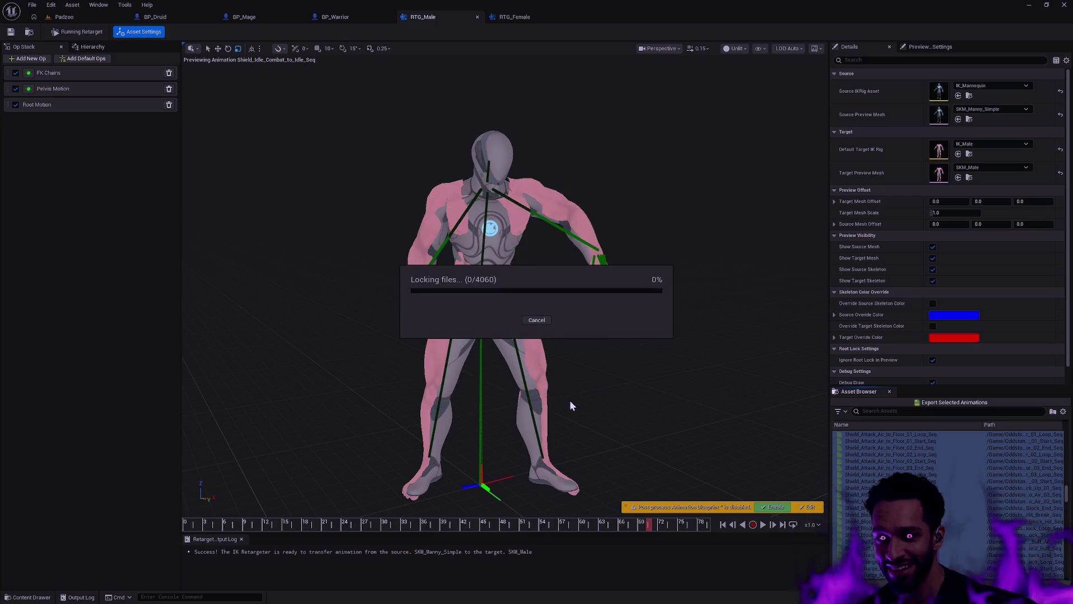
{"action": "left_click", "coordinate": [569, 401]}
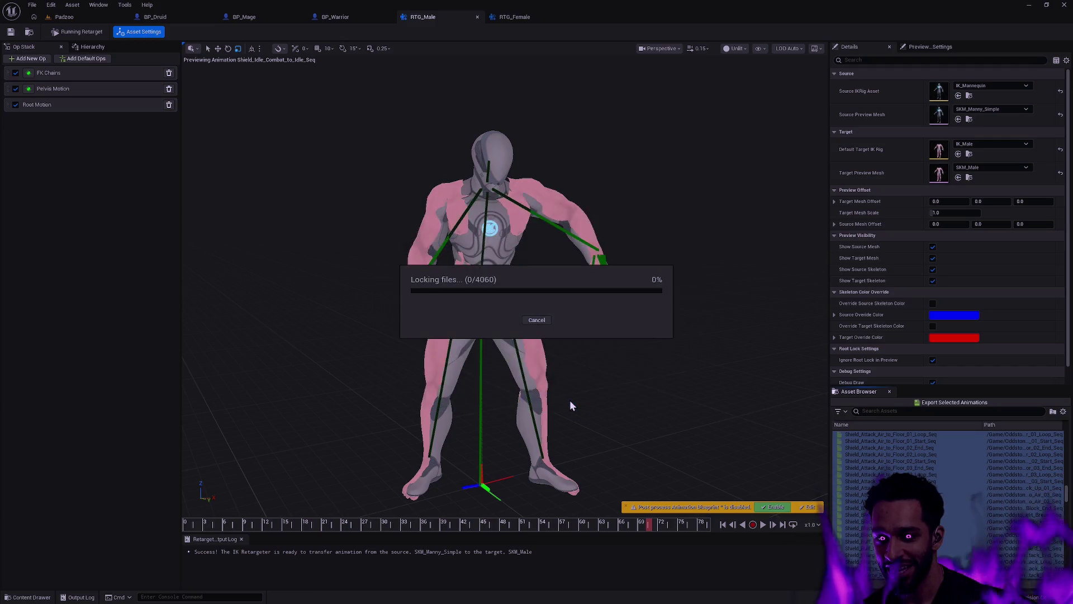
{"action": "left_click", "coordinate": [569, 401]}
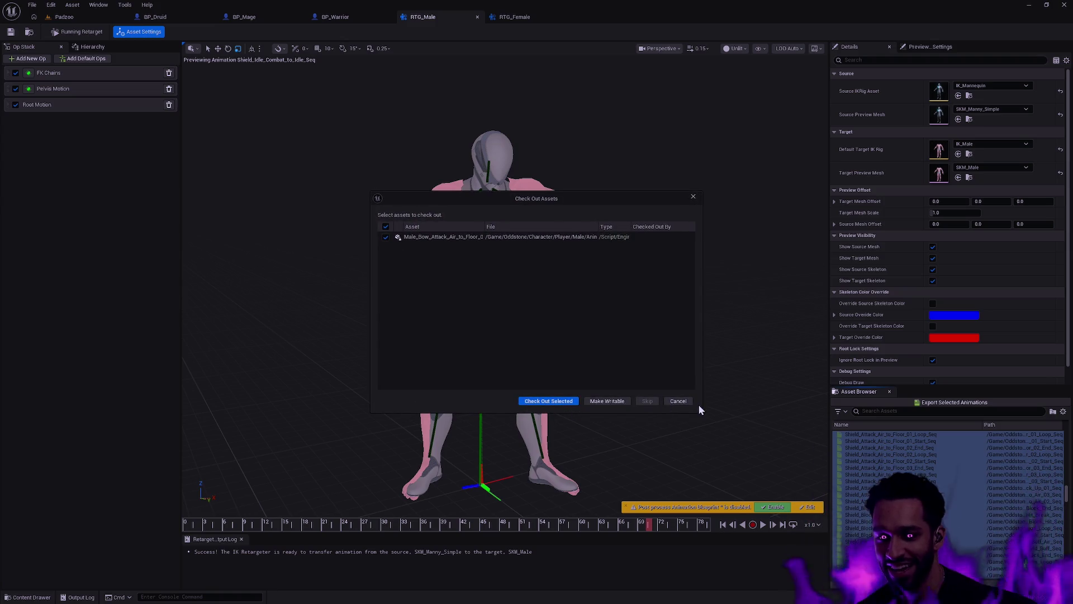
{"action": "left_click", "coordinate": [680, 400]}
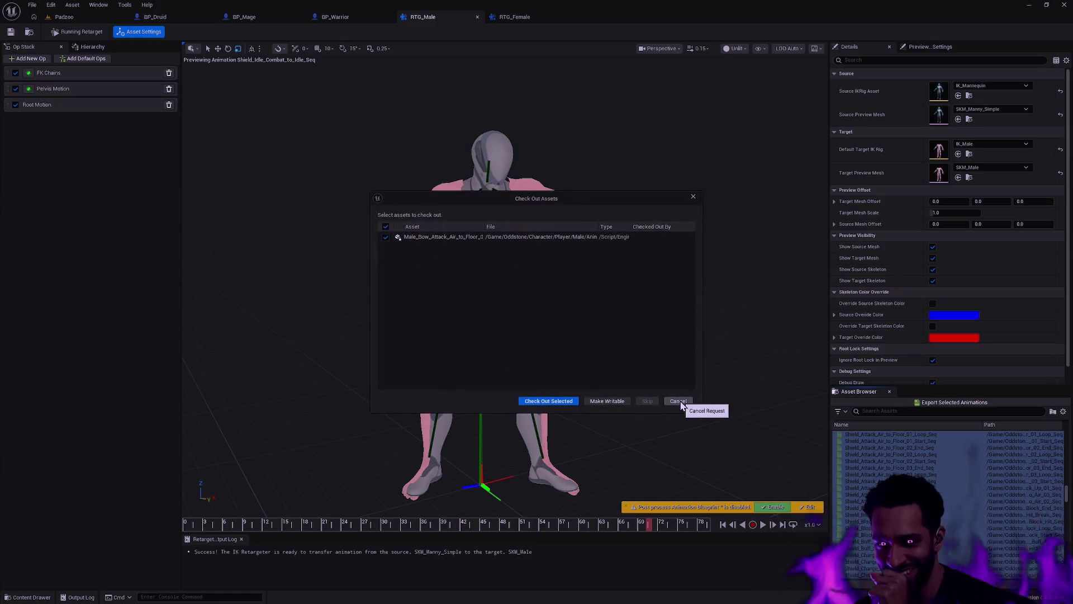
{"action": "left_click", "coordinate": [693, 197]}
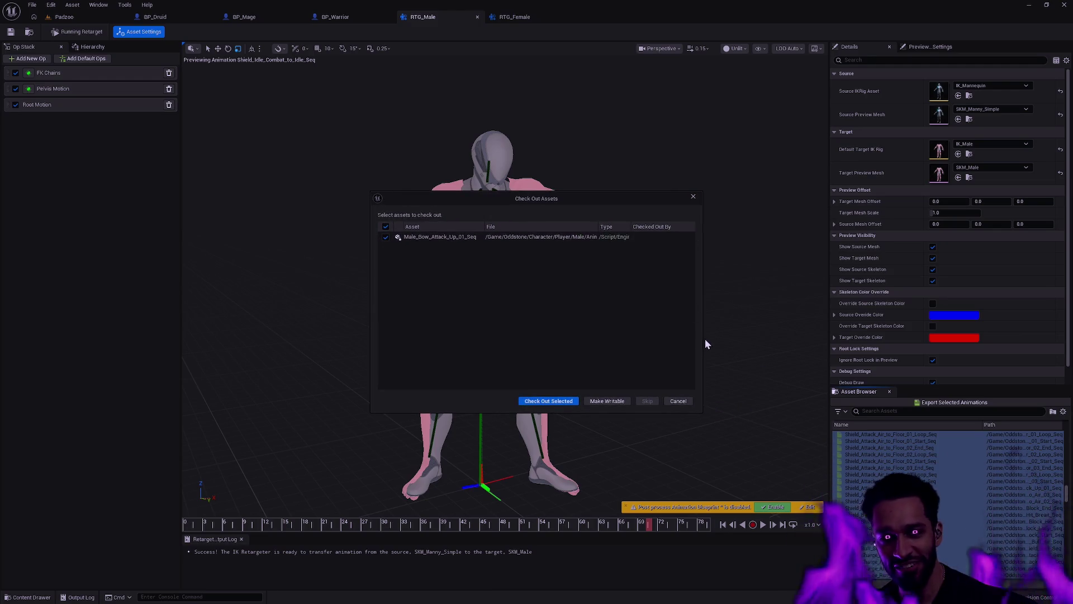
{"action": "key", "text": "ctrl+super+Left"}
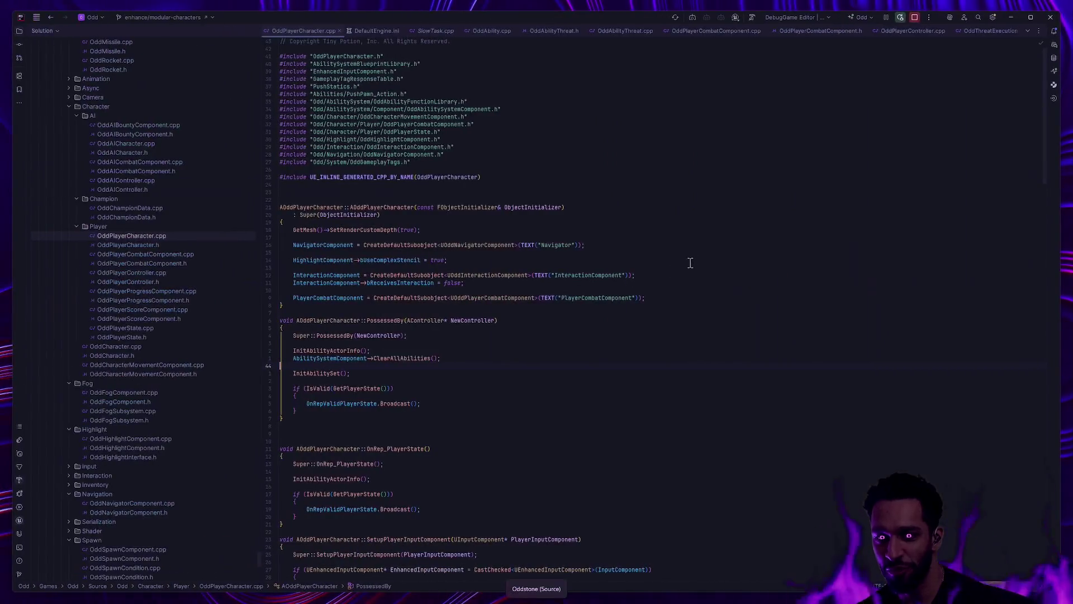
- Switch virtual desktops from Rider to Unreal, back to Rider, then to the Git terminal
{"action": "key", "text": "ctrl+super+Right"}
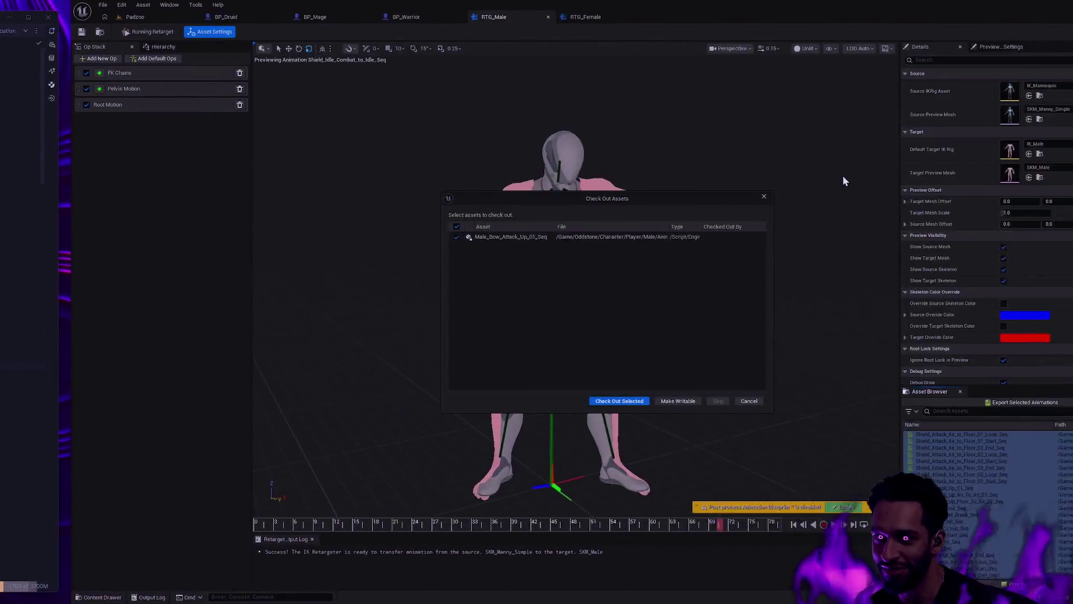
{"action": "key", "text": "ctrl+super+Left"}
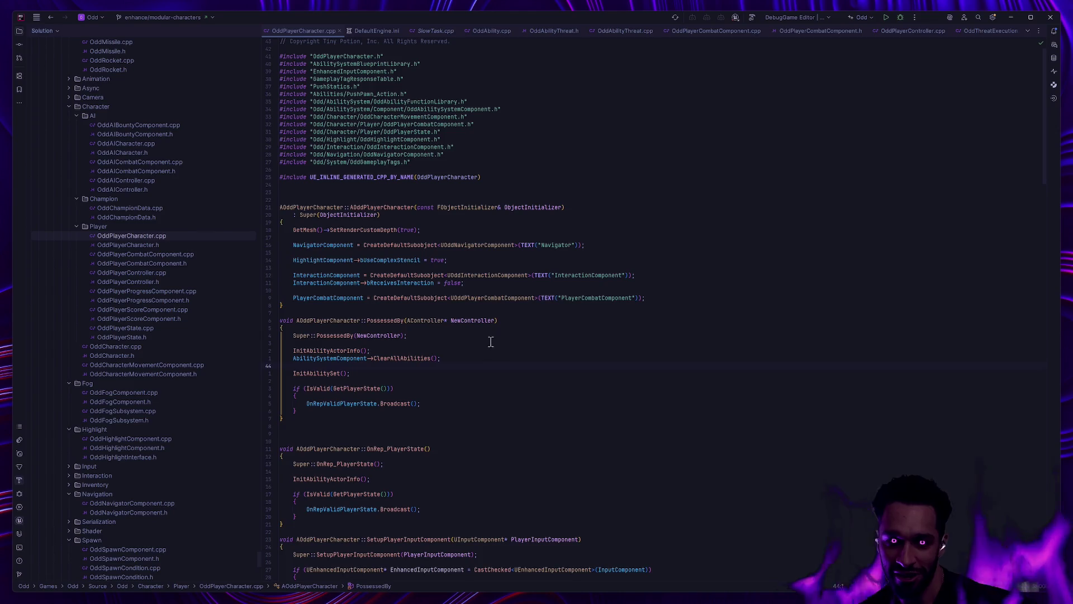
{"action": "key", "text": "ctrl+super+Left"}
{"action": "key", "text": "ctrl+super+Left"}
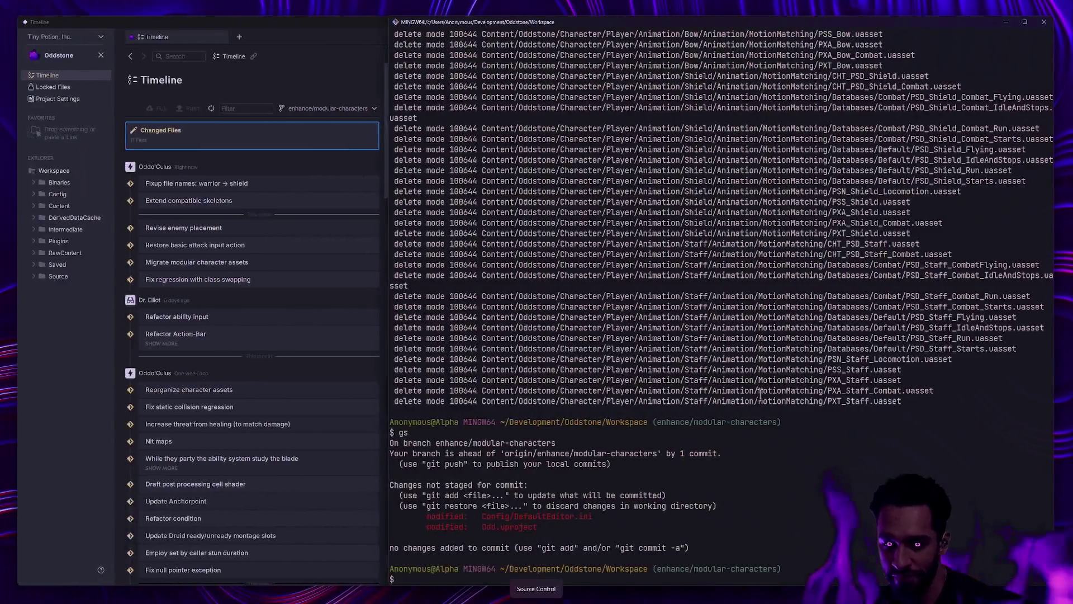
- Run git status, rm -rf Content/Oddstone/Character/Player/Male/Animation, then recheck status with gs
{"action": "type", "text": "gsgit"}
{"action": "type", "text": "rm -rf"}
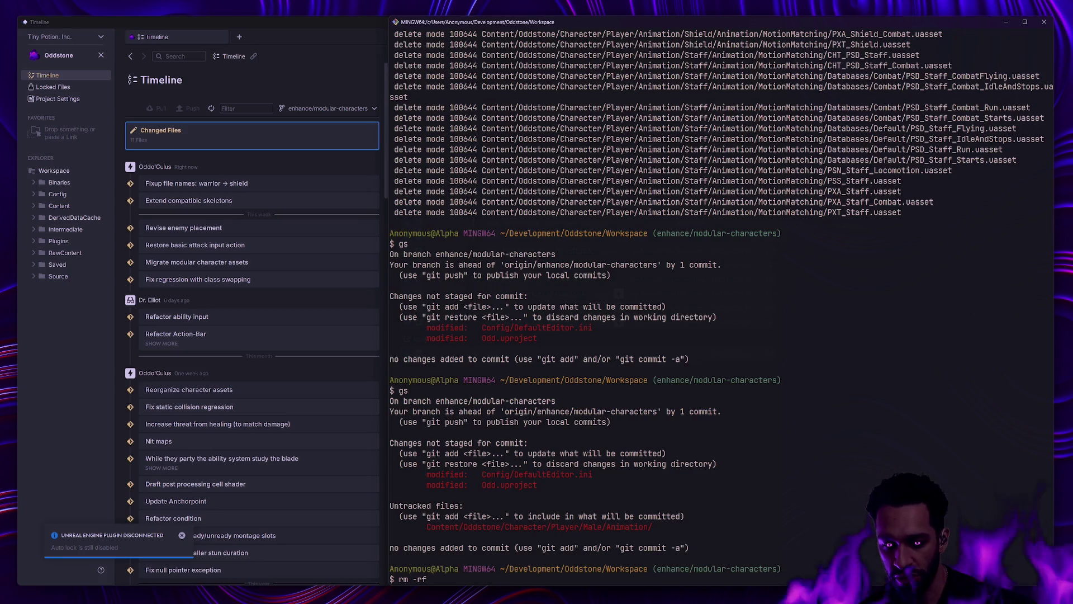
{"action": "type", "text": "Content/Odd"}
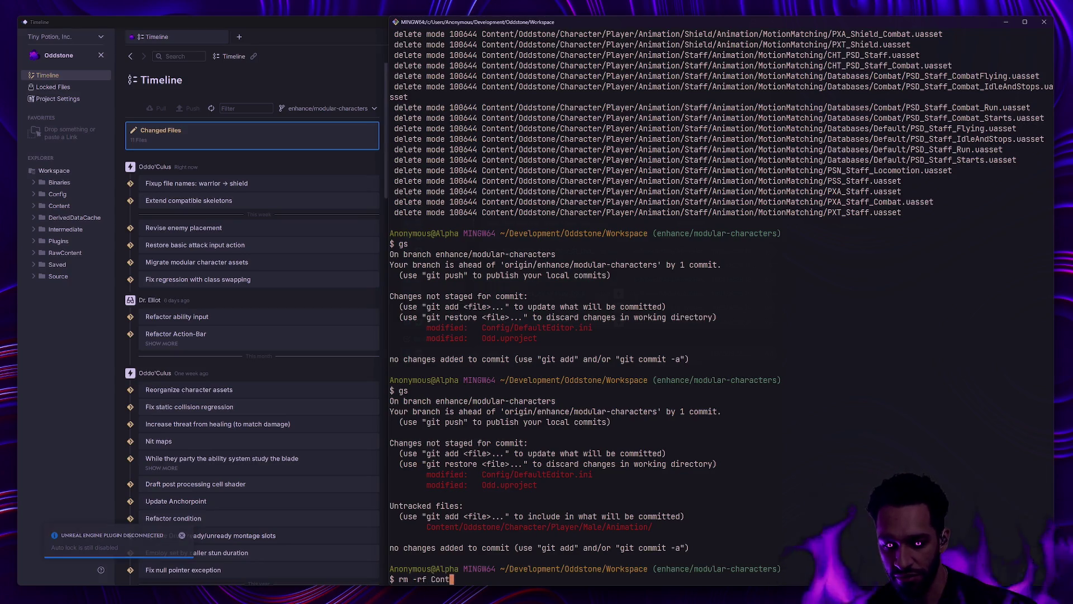
{"action": "type", "text": "stone/Cha"}
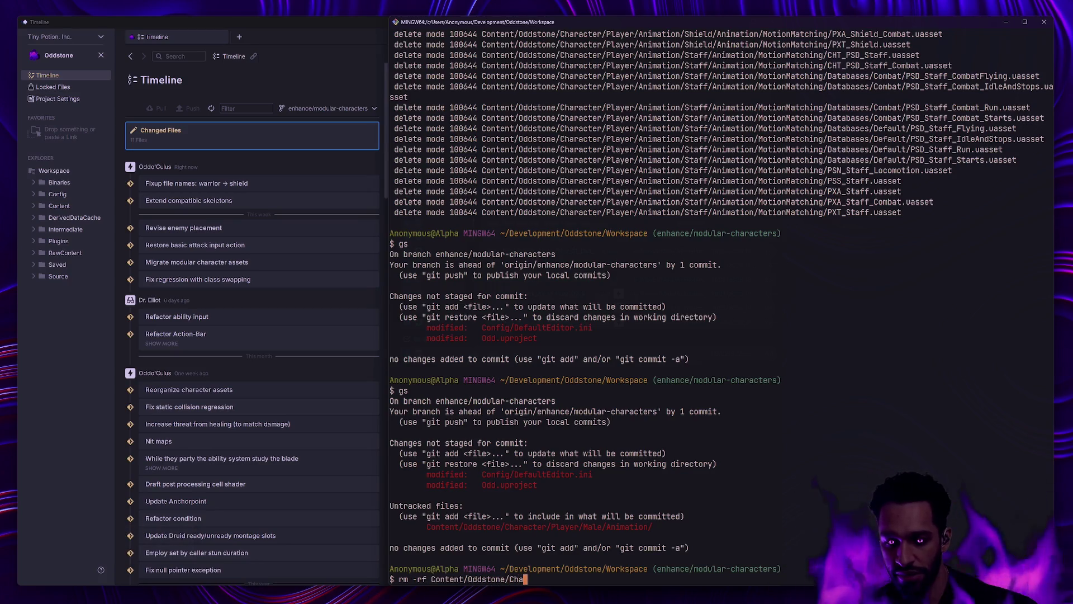
{"action": "type", "text": "racter/Player/Male/Animation"}
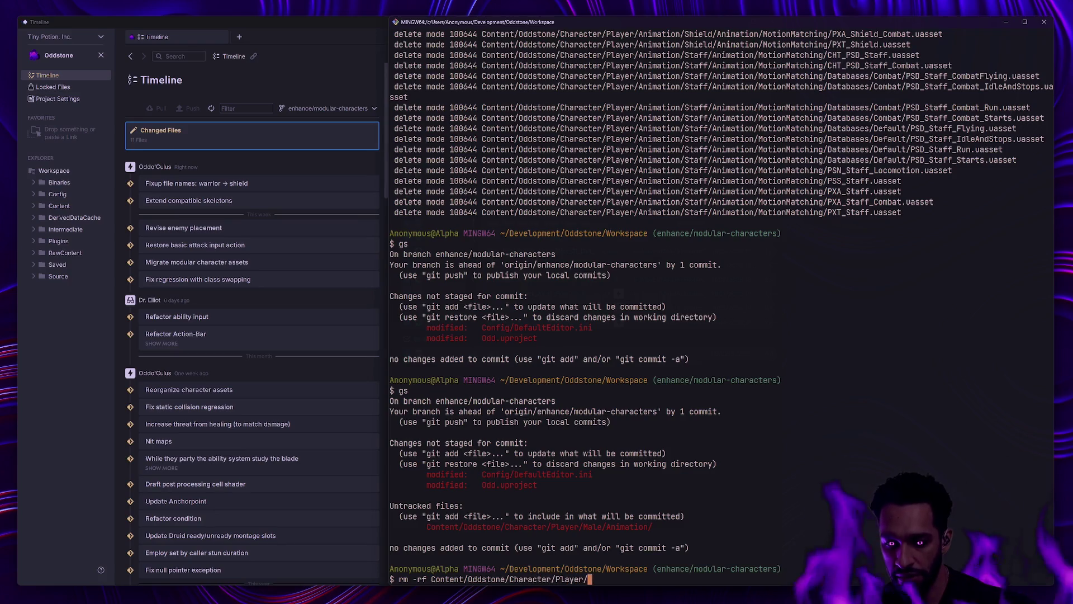
{"action": "key", "text": "Return"}
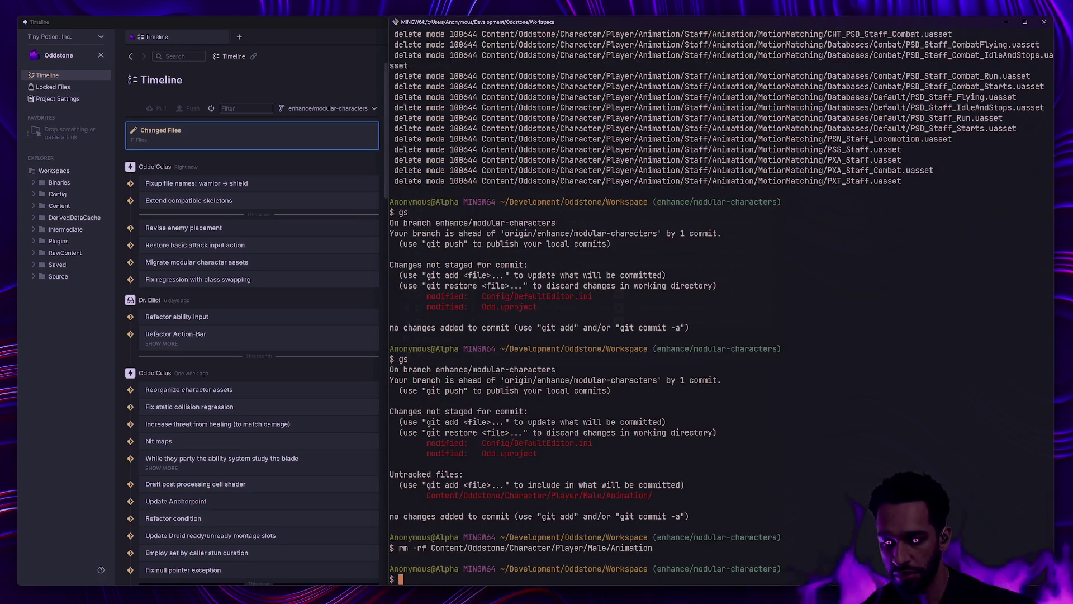
{"action": "type", "text": "s"}
{"action": "key", "text": "Return"}
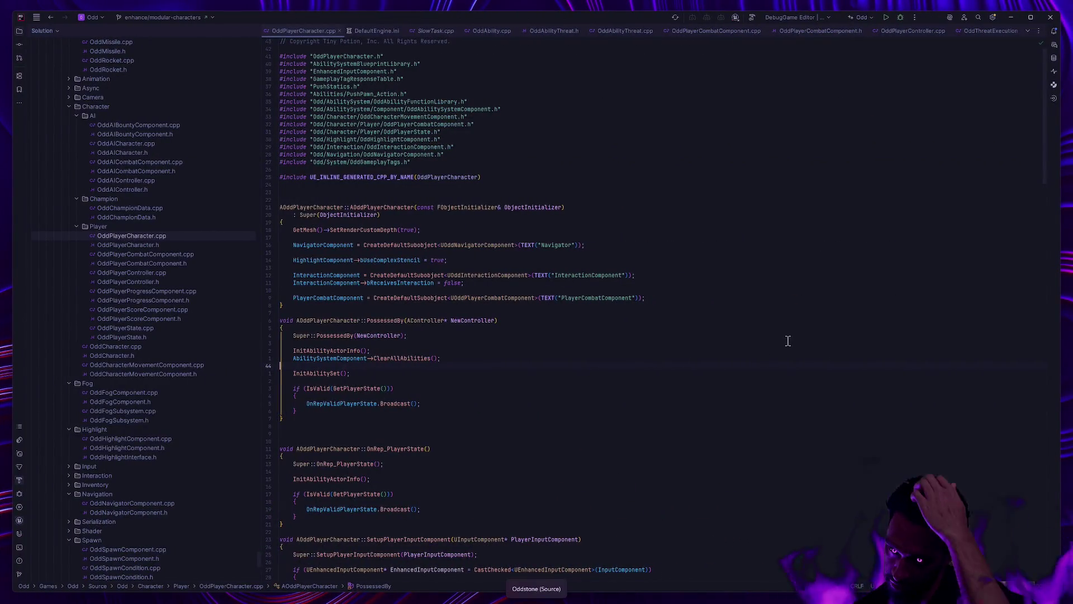
- Build and launch the DebugGame Editor from Rider's Debug button
{"action": "left_click", "coordinate": [901, 17]}
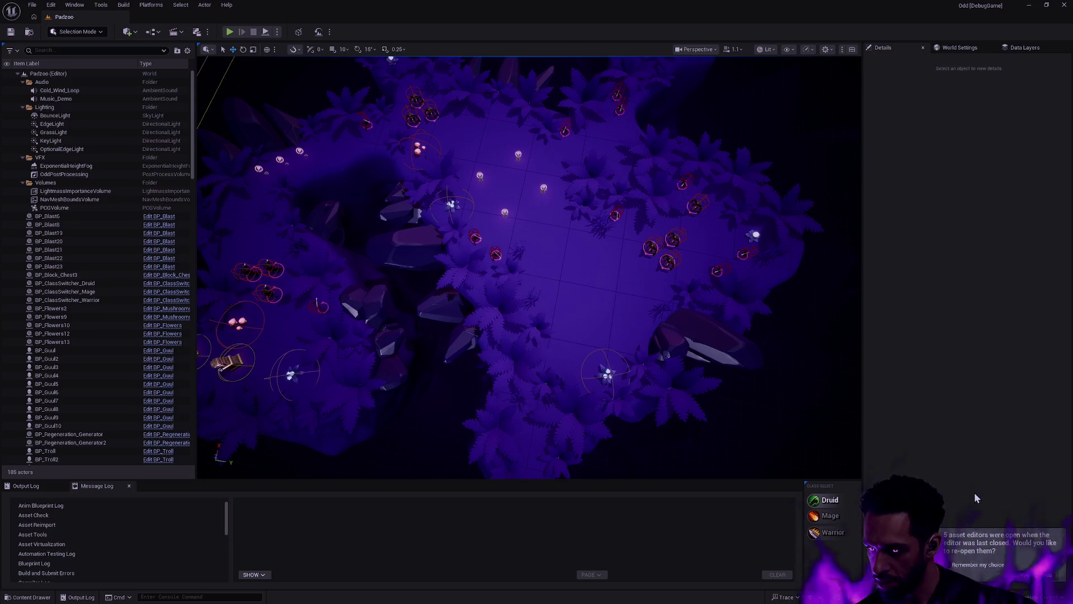
- Reopen the previous asset editors, including the RTG_Male retargeter, and show revision control options
{"action": "left_click", "coordinate": [1031, 576]}
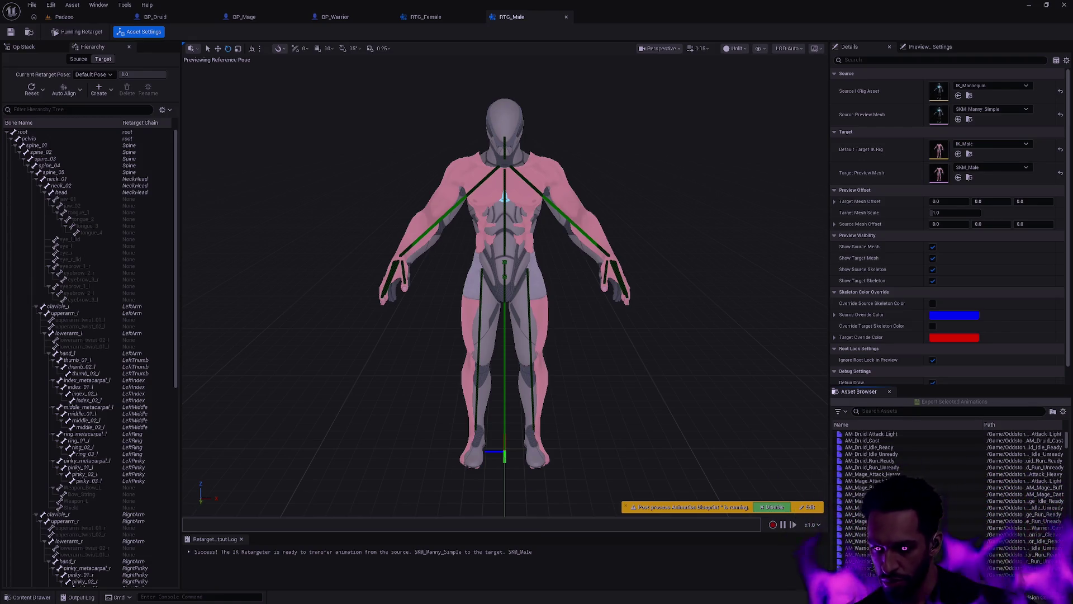
{"action": "left_click", "coordinate": [1034, 597]}
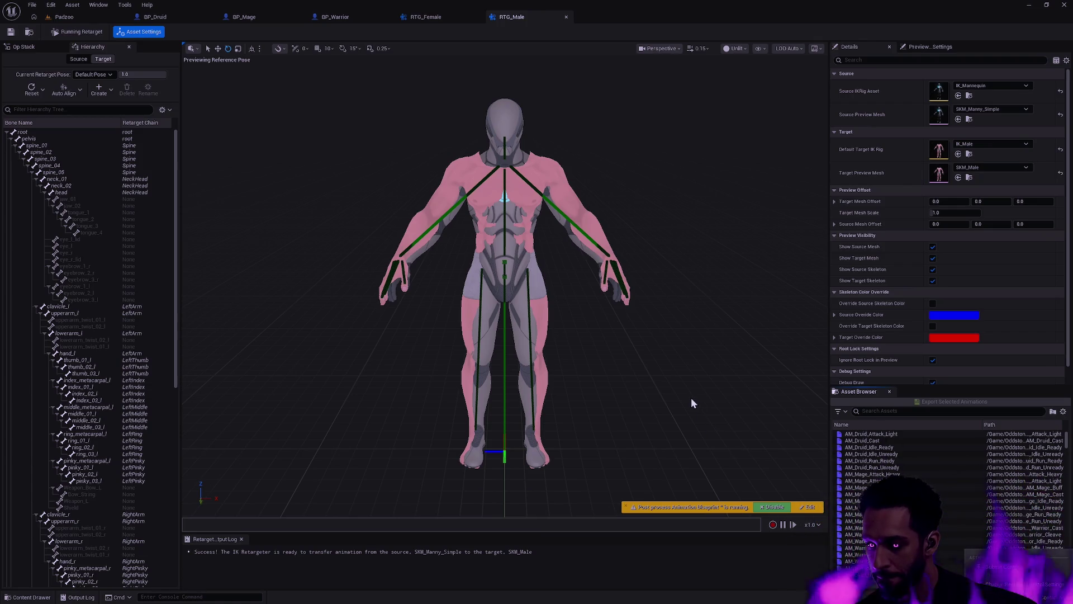
- Set the revision control provider to None and disable revision control
{"action": "left_click", "coordinate": [1012, 584]}
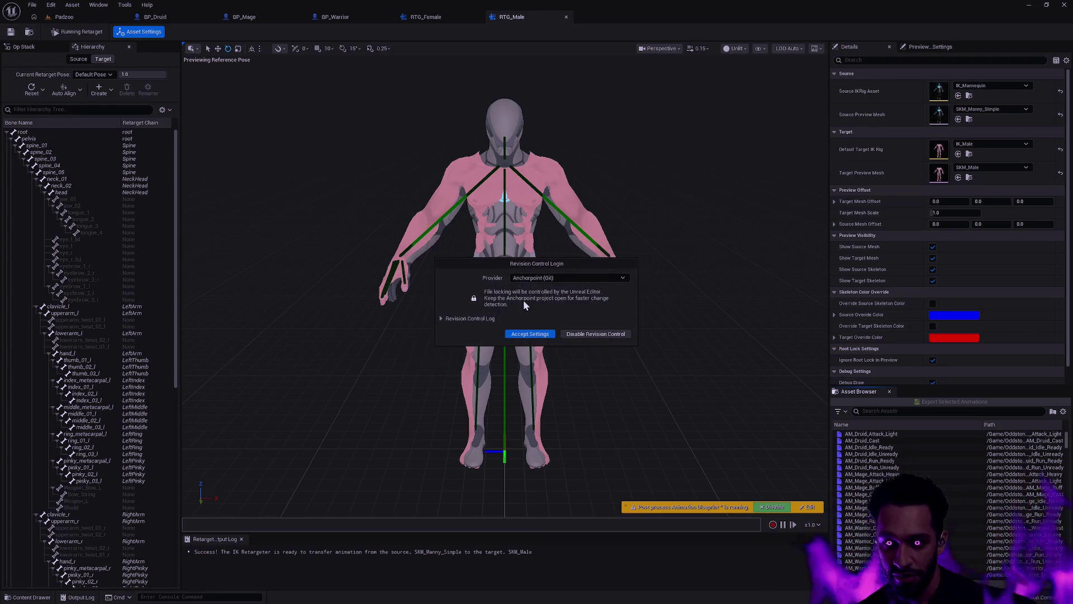
{"action": "left_click", "coordinate": [545, 278]}
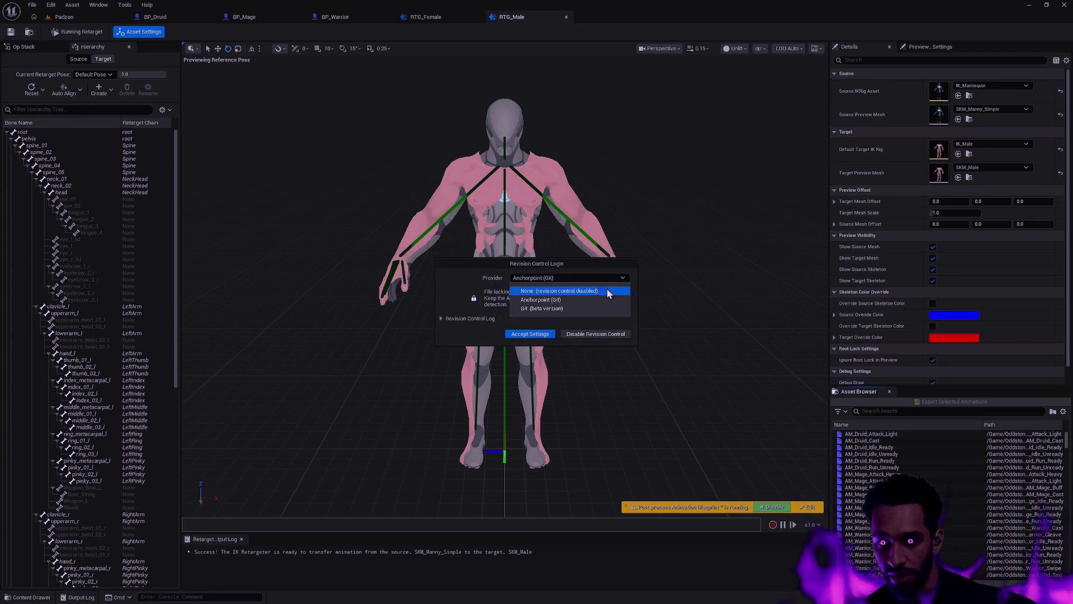
{"action": "left_click", "coordinate": [614, 291]}
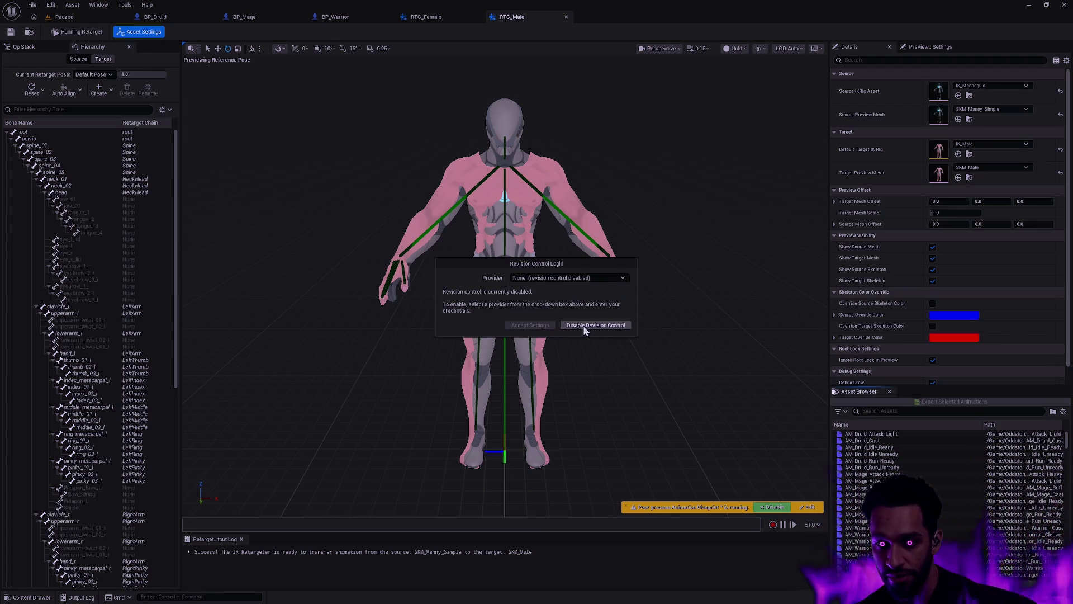
{"action": "left_click", "coordinate": [585, 327]}
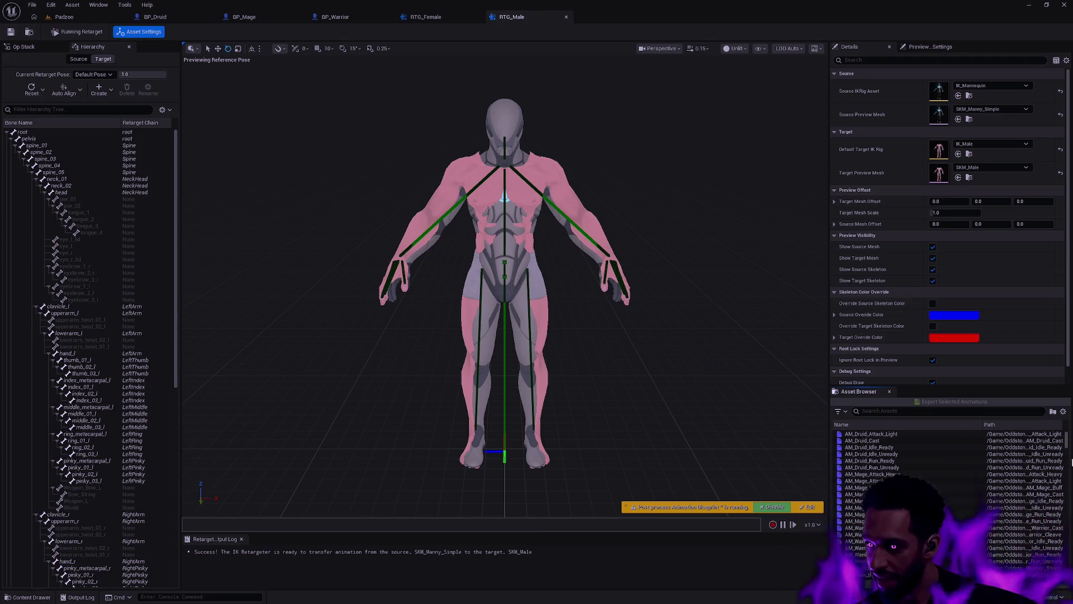
{"action": "left_click", "coordinate": [1064, 412]}
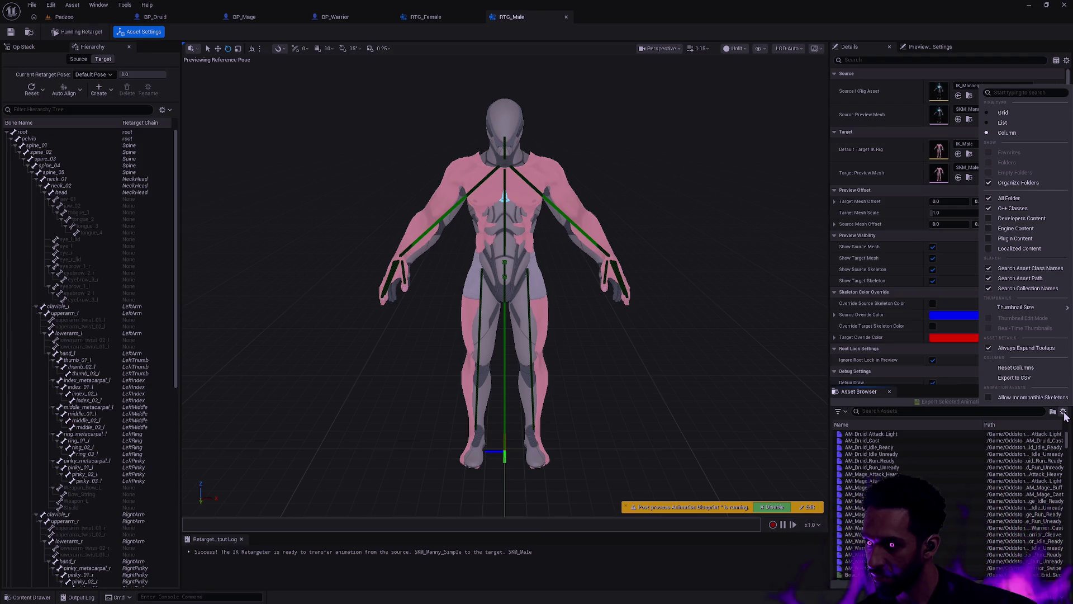
- Select every Bow animation in the Asset Browser, from the first Bow_ to the last Bow_Walk
{"action": "left_click", "coordinate": [1068, 442]}
{"action": "scroll", "coordinate": [966, 475], "scroll_direction": "down", "scroll_amount": 6}
{"action": "left_click", "coordinate": [875, 454]}
{"action": "scroll", "coordinate": [895, 470], "scroll_direction": "down", "scroll_amount": 10}
{"action": "scroll", "coordinate": [894, 467], "scroll_direction": "down", "scroll_amount": 8}
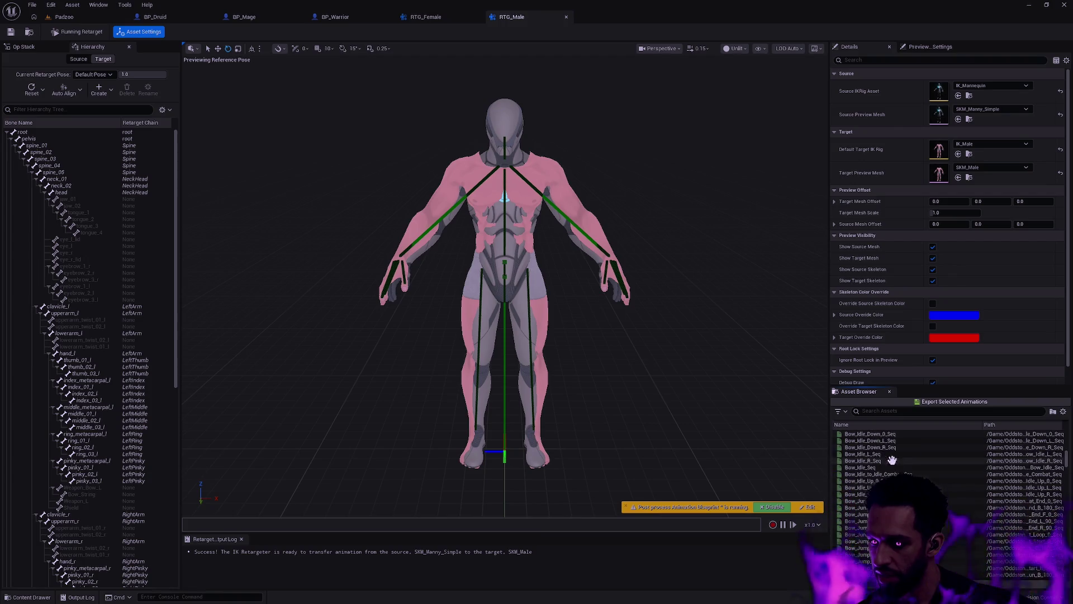
{"action": "scroll", "coordinate": [889, 462], "scroll_direction": "down", "scroll_amount": 10}
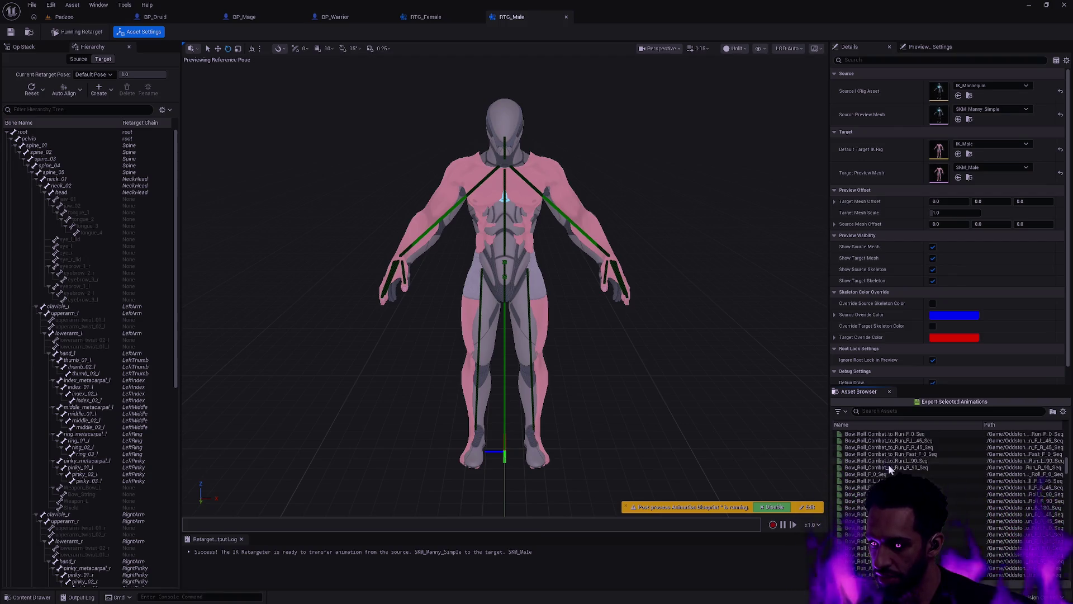
{"action": "scroll", "coordinate": [879, 464], "scroll_direction": "down", "scroll_amount": 10}
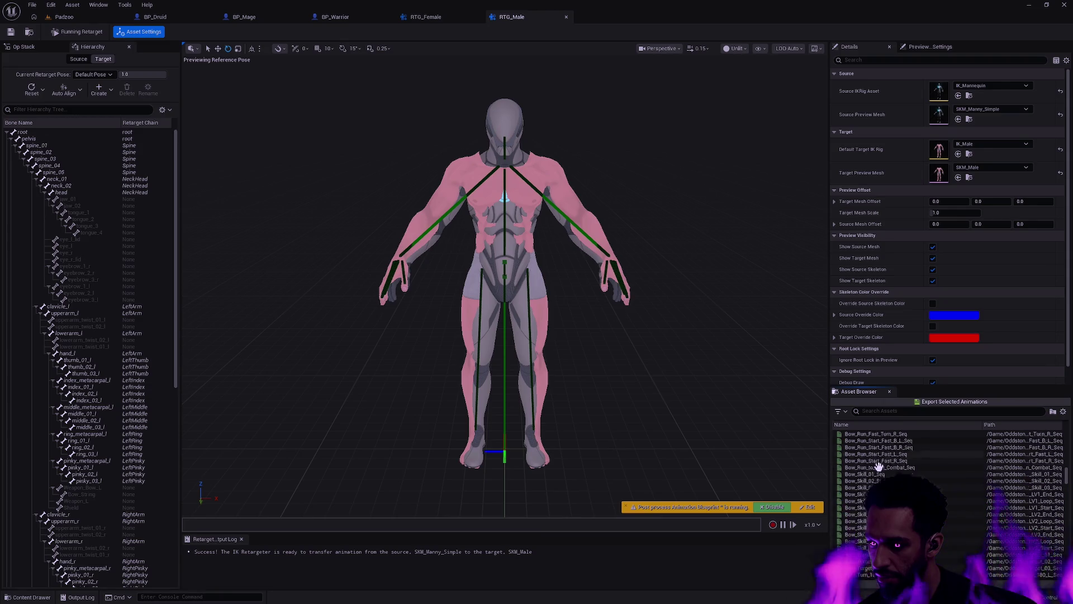
{"action": "scroll", "coordinate": [895, 465], "scroll_direction": "down", "scroll_amount": 10}
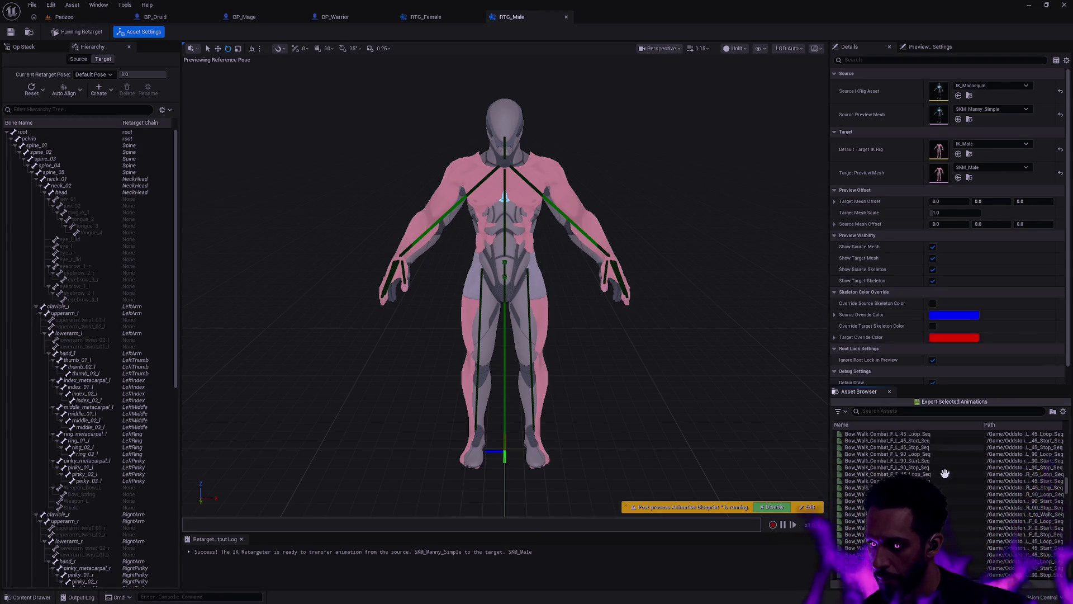
{"action": "left_click", "coordinate": [868, 486], "text": "shift"}
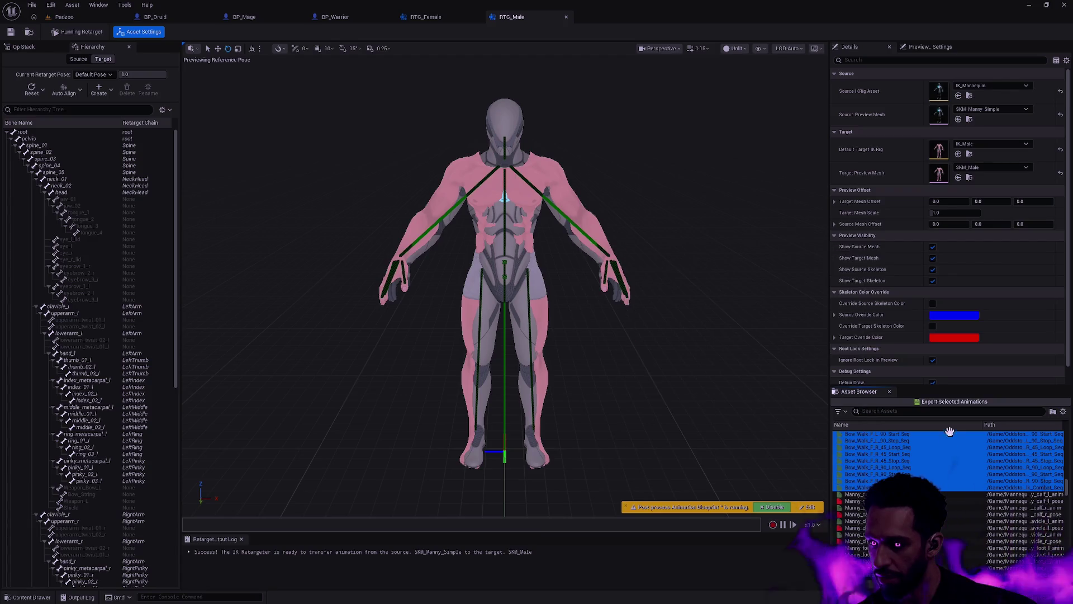
{"action": "key", "text": "ctrl+space"}
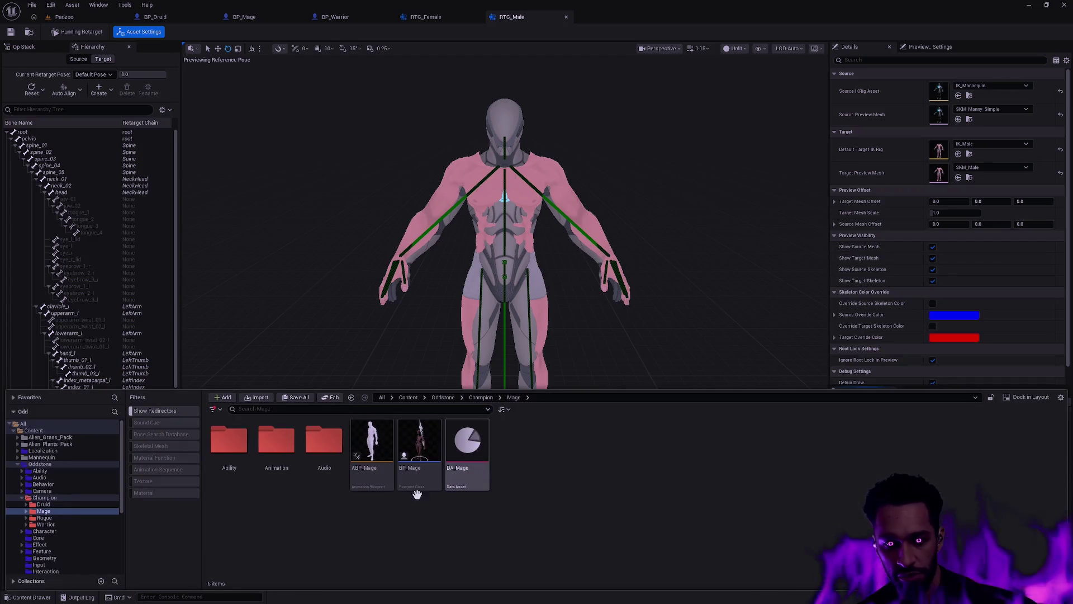
- Create a red Animation folder under Character/Player/Male in the Content Drawer
{"action": "left_click", "coordinate": [23, 498]}
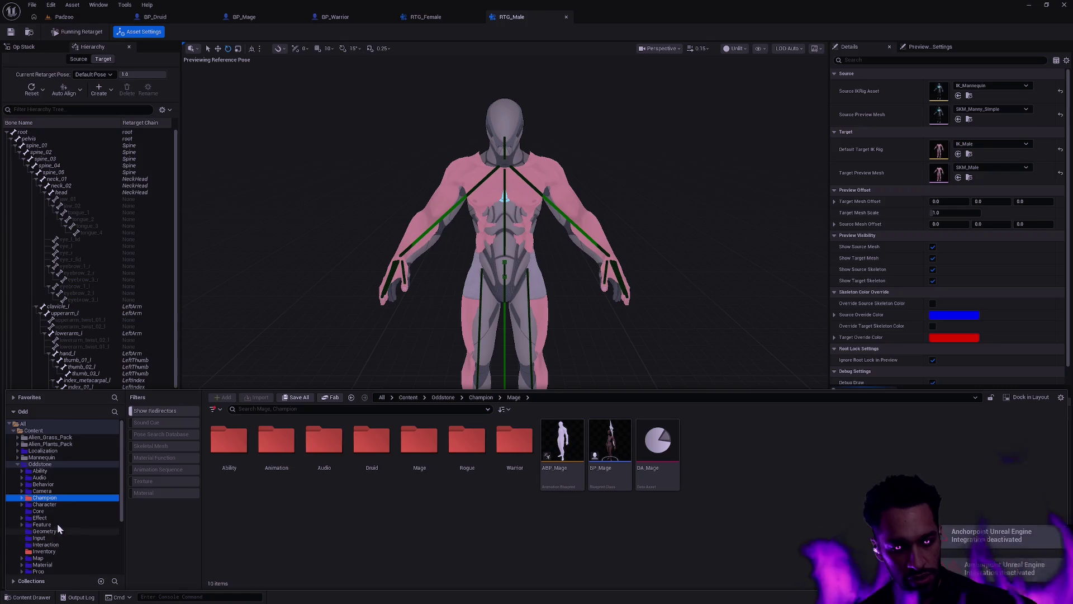
{"action": "scroll", "coordinate": [75, 515], "scroll_direction": "down", "scroll_amount": 3}
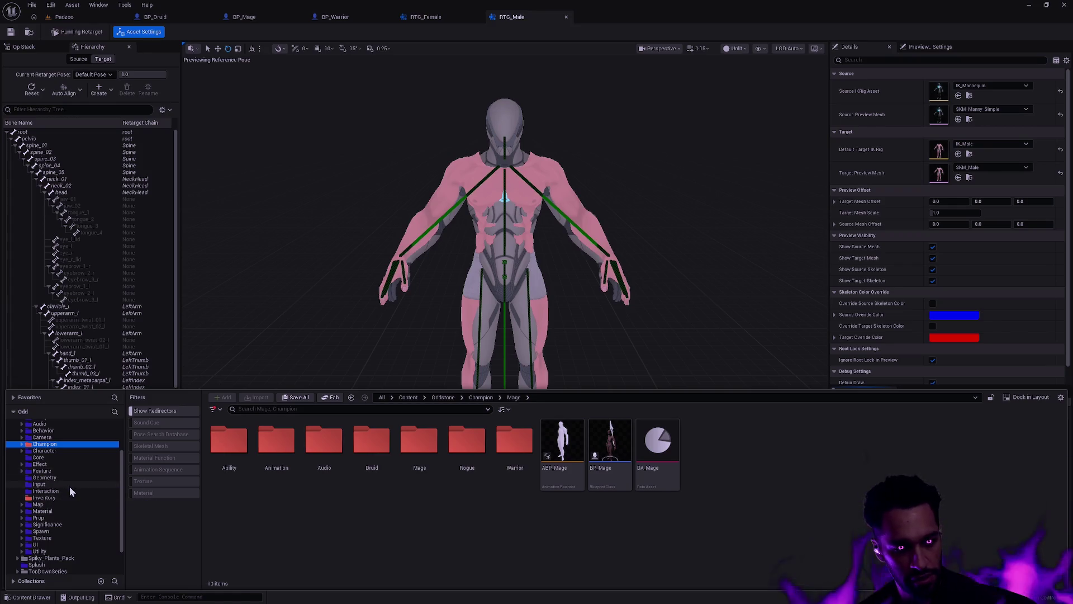
{"action": "left_click", "coordinate": [21, 451]}
{"action": "left_click", "coordinate": [26, 451]}
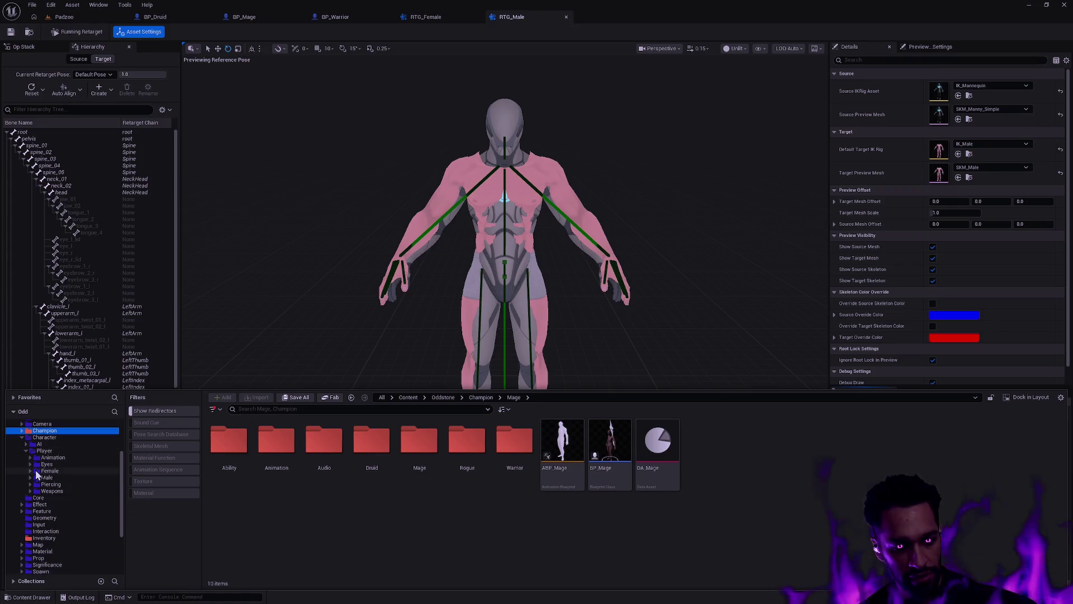
{"action": "left_click", "coordinate": [30, 478]}
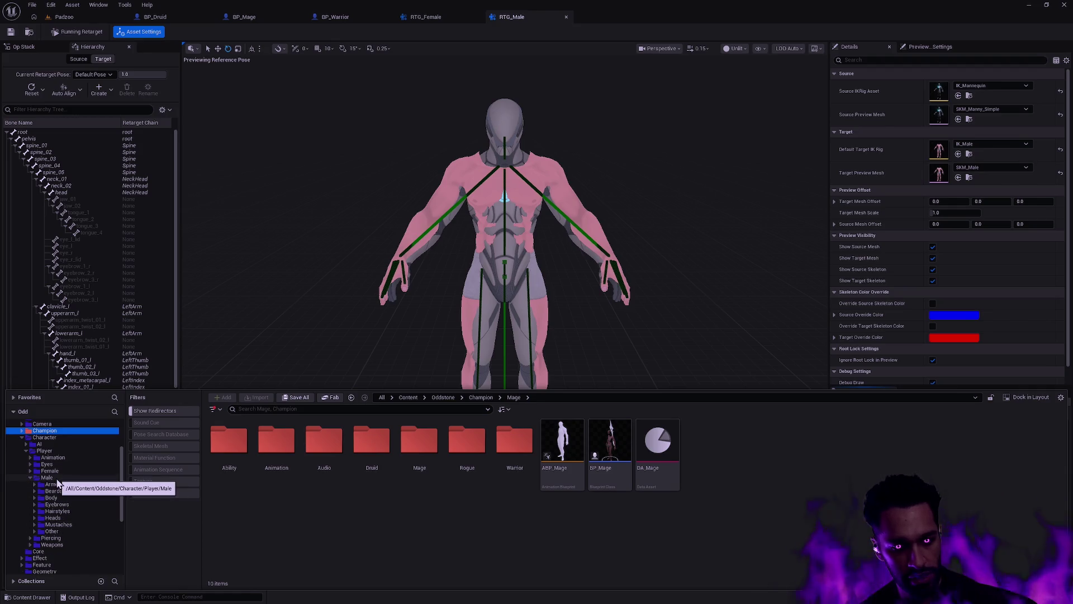
{"action": "right_click", "coordinate": [56, 478]}
{"action": "left_click", "coordinate": [96, 285]}
{"action": "type", "text": "A"}
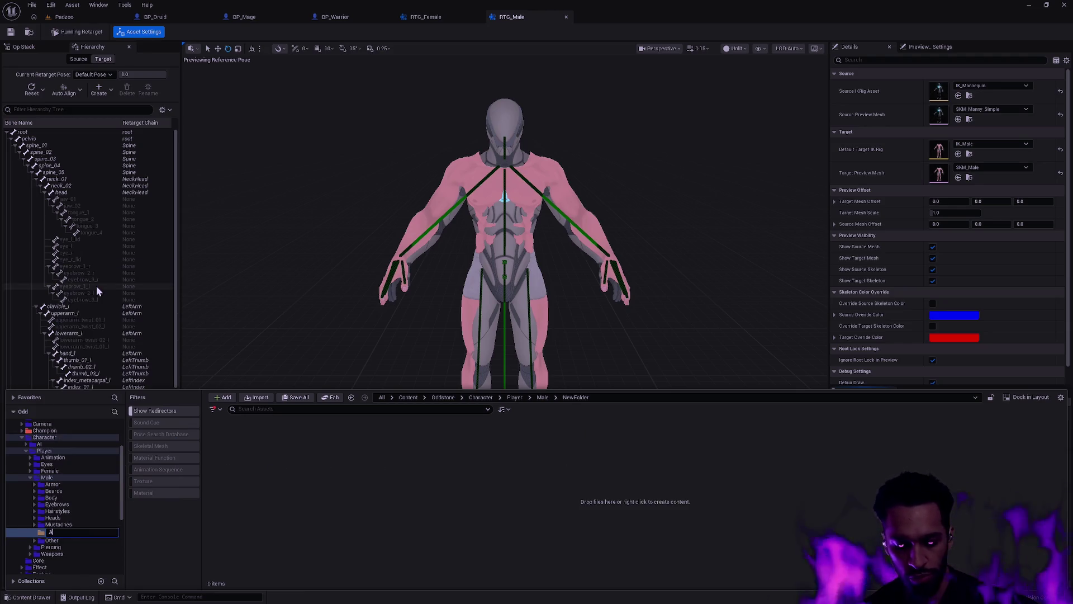
{"action": "type", "text": "nimatio"}
{"action": "key", "text": "Return"}
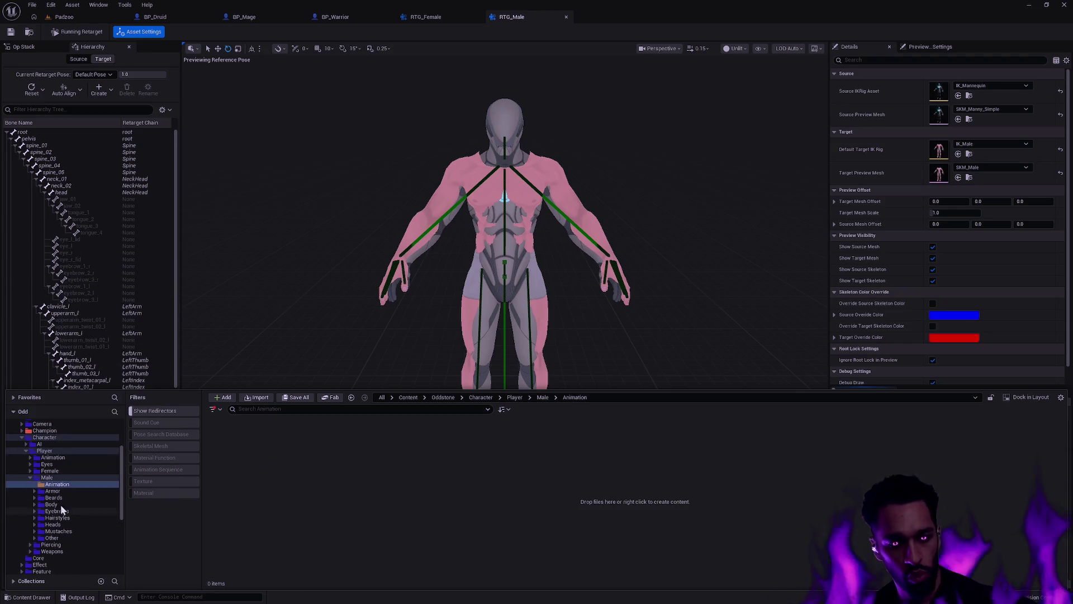
{"action": "right_click", "coordinate": [60, 489]}
{"action": "mouse_move", "coordinate": [113, 363]}
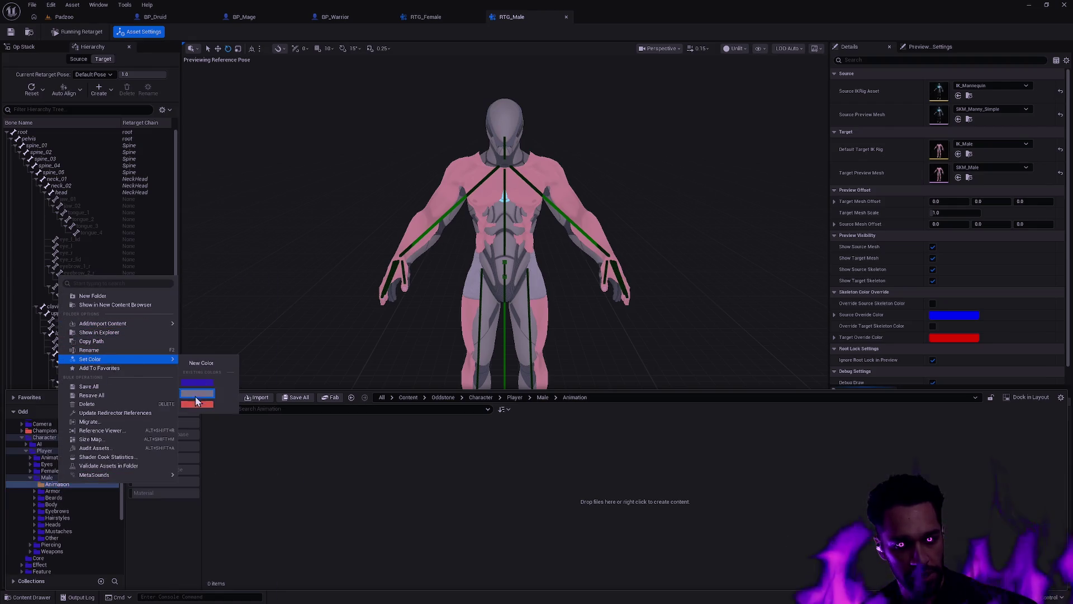
{"action": "left_click", "coordinate": [208, 377]}
- Add a red Bow folder inside Animation and close the Content Drawer
{"action": "right_click", "coordinate": [264, 455]}
{"action": "left_click", "coordinate": [294, 157]}
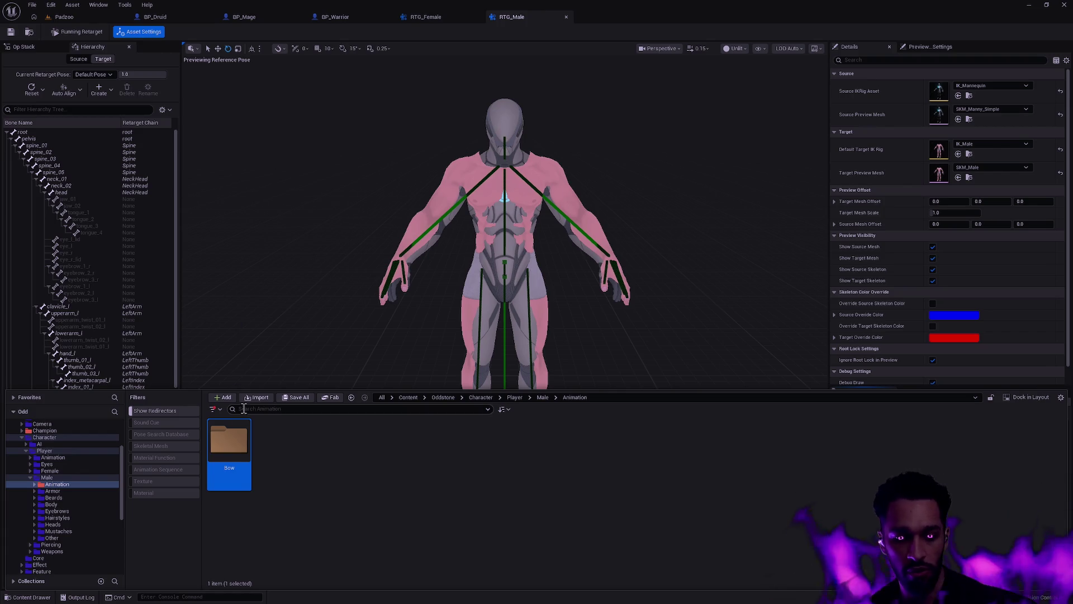
{"action": "right_click", "coordinate": [231, 461]}
{"action": "mouse_move", "coordinate": [313, 336]}
{"action": "left_click", "coordinate": [374, 382]}
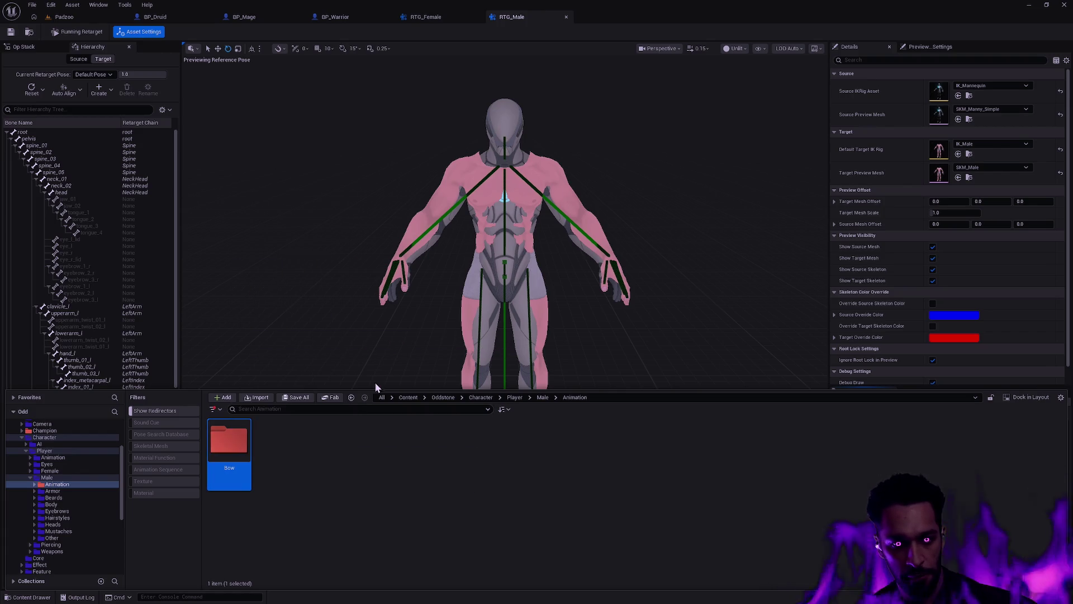
{"action": "left_click", "coordinate": [1065, 323]}
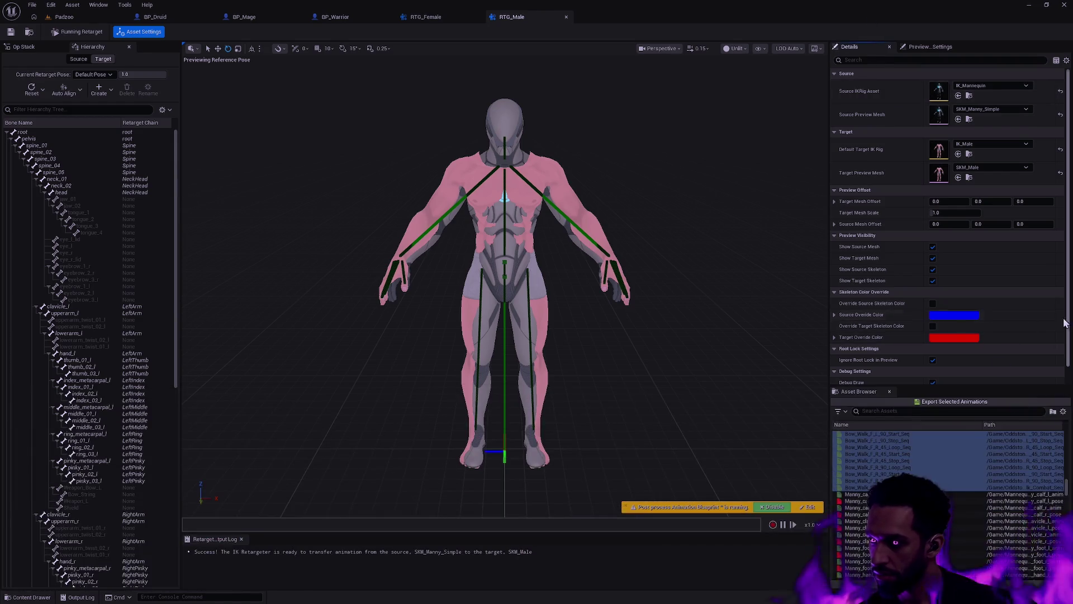
- Batch-export the selected Bow animations to Oddstone/Character/Player/Male/Animation/Bow with prefix Male_
{"action": "left_click", "coordinate": [956, 402]}
{"action": "left_click", "coordinate": [489, 250]}
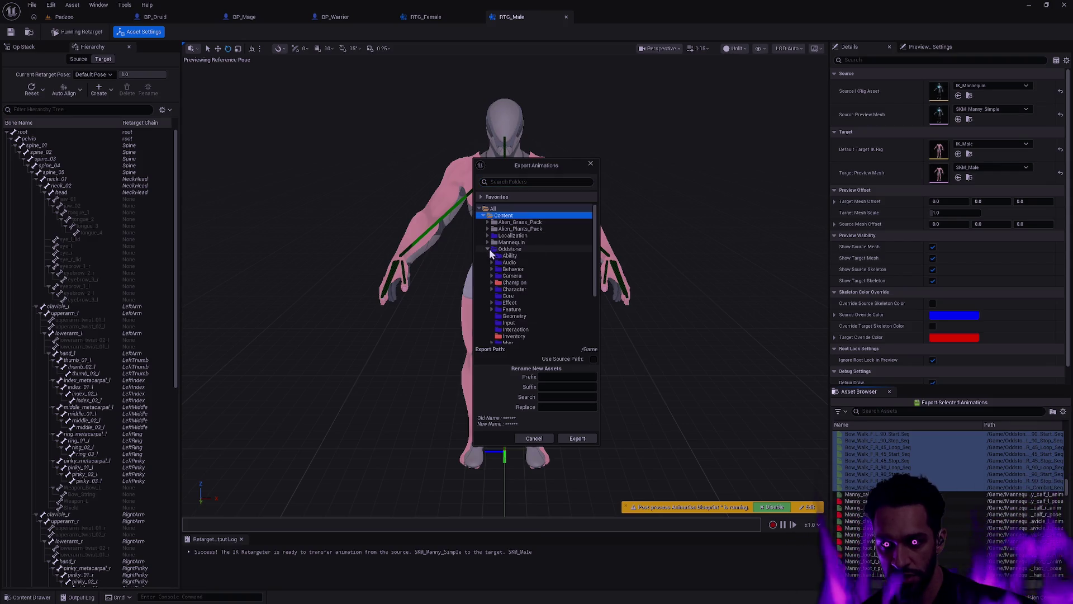
{"action": "left_click", "coordinate": [491, 289]}
{"action": "left_click", "coordinate": [494, 303]}
{"action": "scroll", "coordinate": [502, 308], "scroll_direction": "down", "scroll_amount": 1}
{"action": "left_click", "coordinate": [501, 303]}
{"action": "left_click", "coordinate": [505, 309]}
{"action": "left_click", "coordinate": [525, 317]}
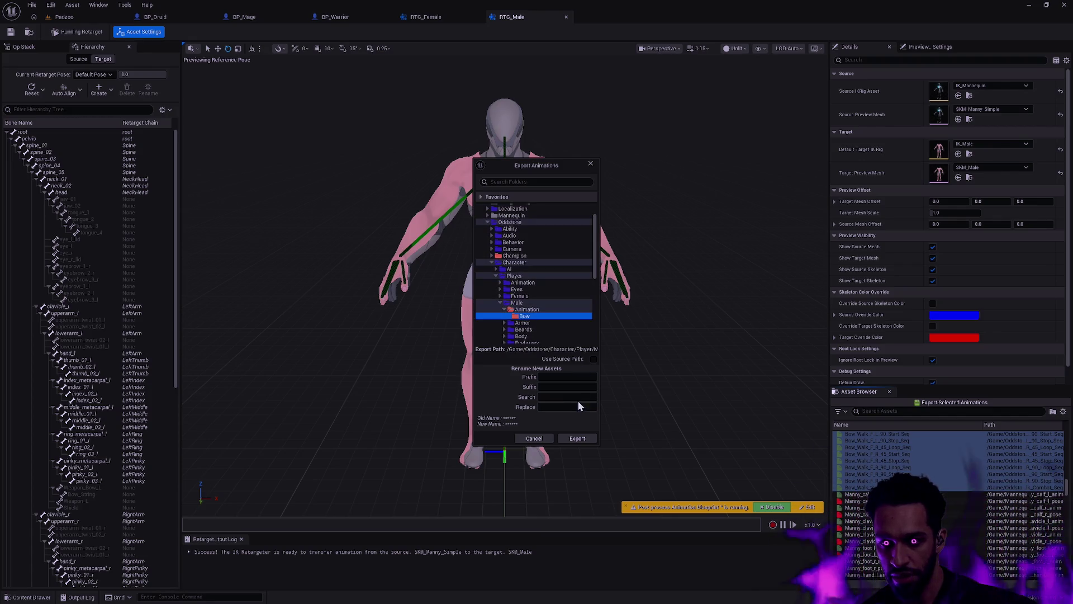
{"action": "type", "text": "Male_"}
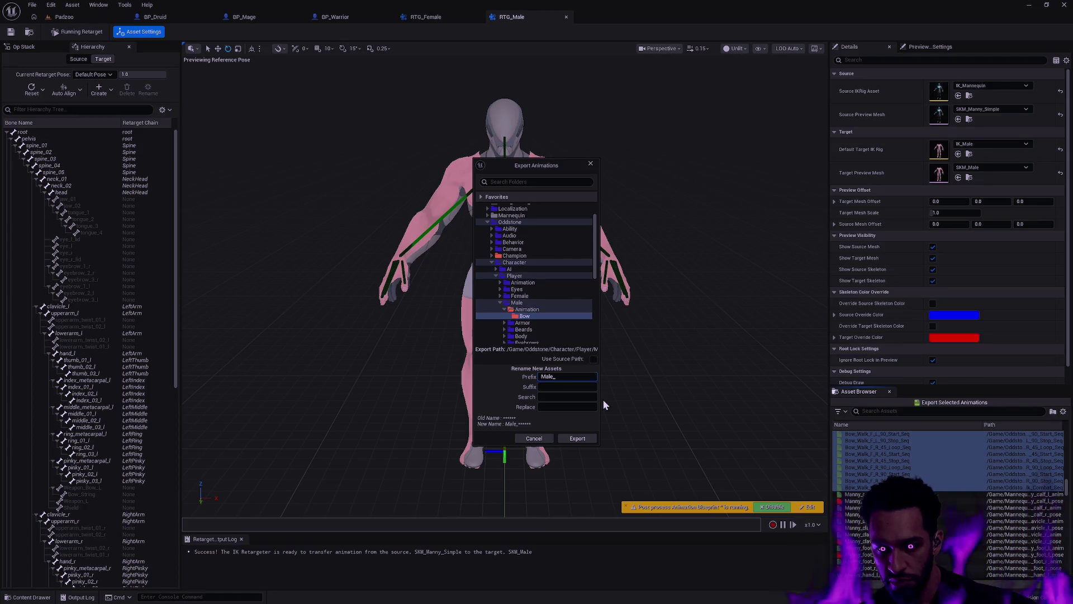
{"action": "left_click", "coordinate": [578, 438]}
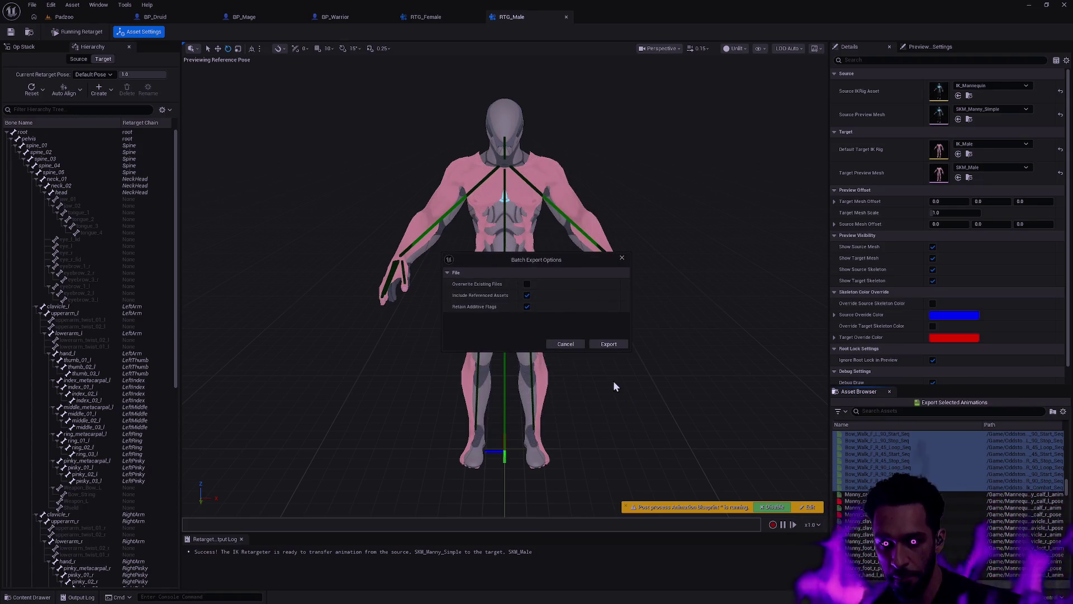
{"action": "left_click", "coordinate": [603, 347]}
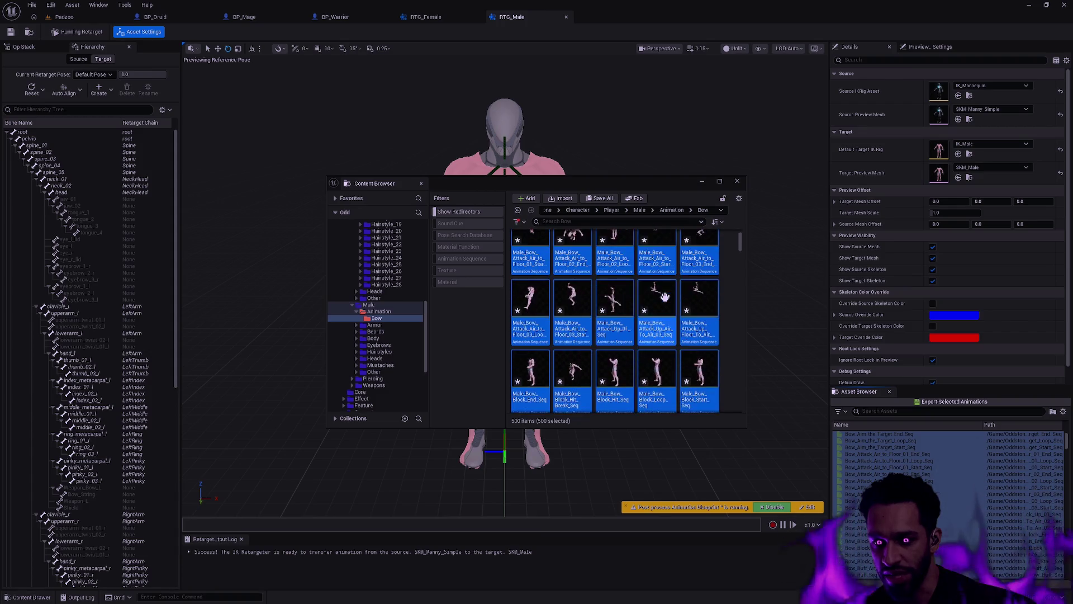
- Create two new folders, Staff and Shield, inside Male > Animation
{"action": "scroll", "coordinate": [687, 290], "scroll_direction": "down", "scroll_amount": 1}
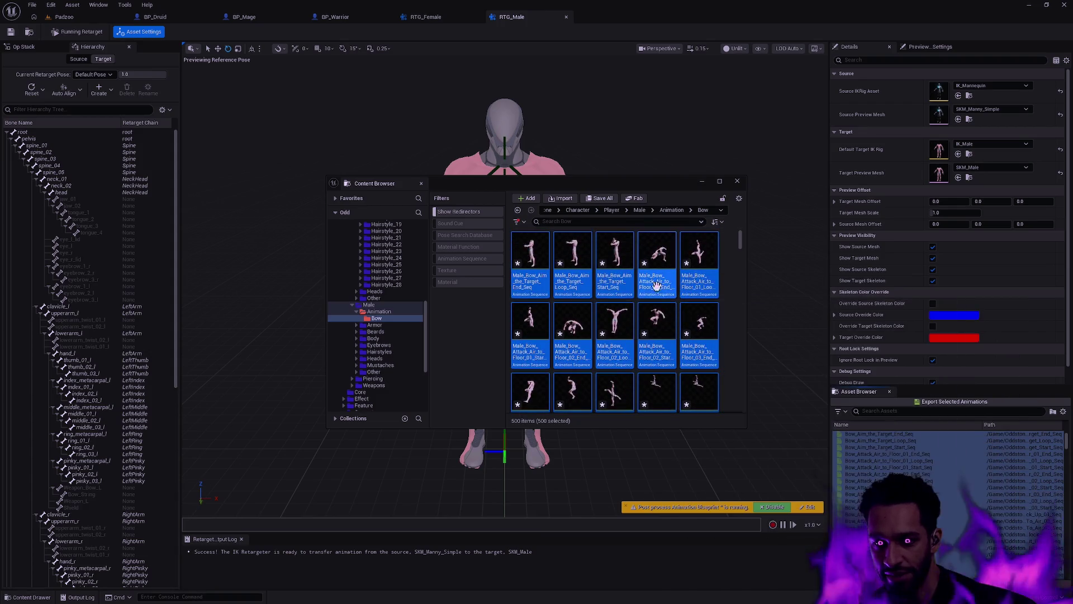
{"action": "left_click", "coordinate": [386, 312]}
{"action": "right_click", "coordinate": [548, 298]}
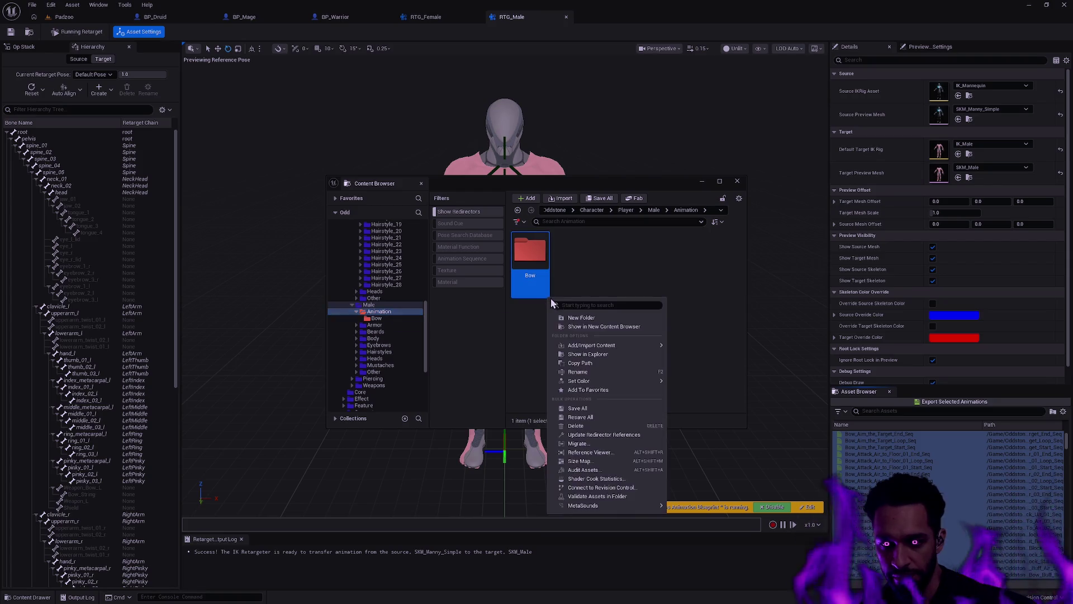
{"action": "right_click", "coordinate": [528, 344]}
{"action": "left_click", "coordinate": [572, 312]}
{"action": "type", "text": "Staf"}
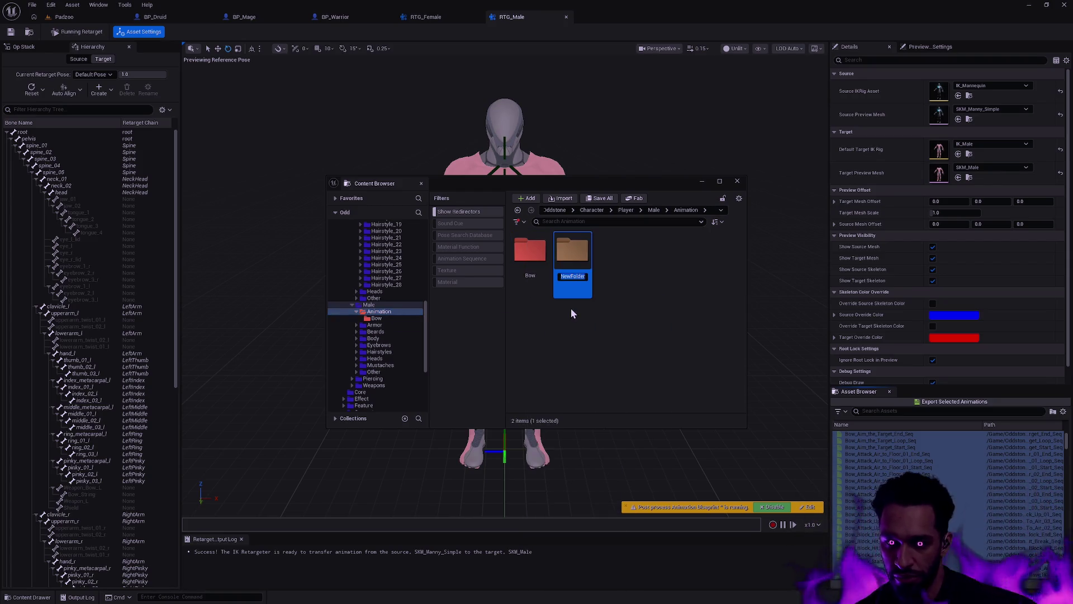
{"action": "type", "text": "f"}
{"action": "key", "text": "Return"}
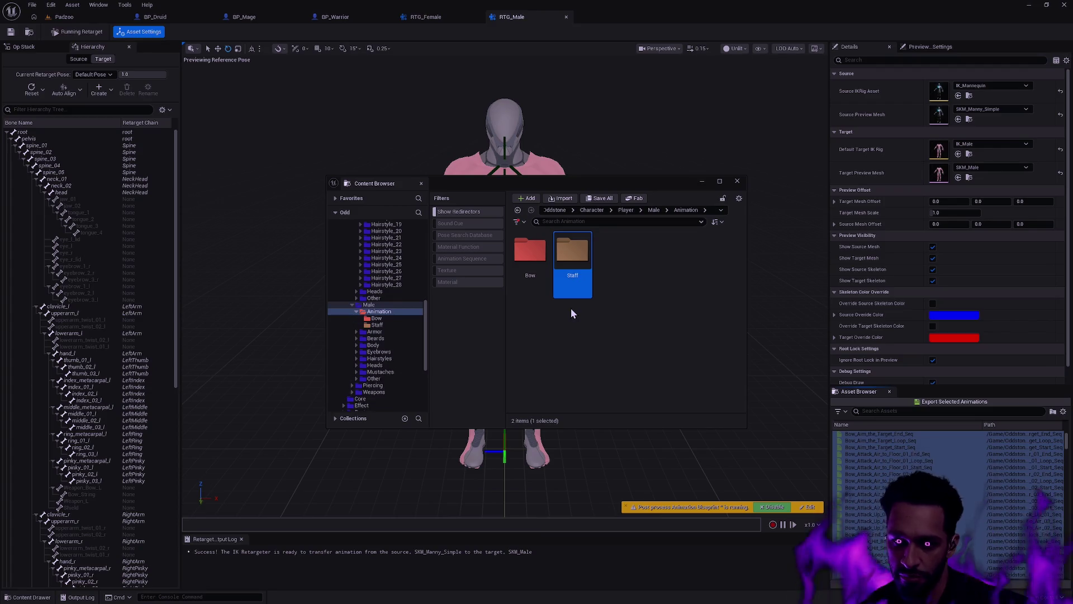
{"action": "right_click", "coordinate": [579, 329]}
{"action": "left_click", "coordinate": [626, 311]}
{"action": "type", "text": "Shield"}
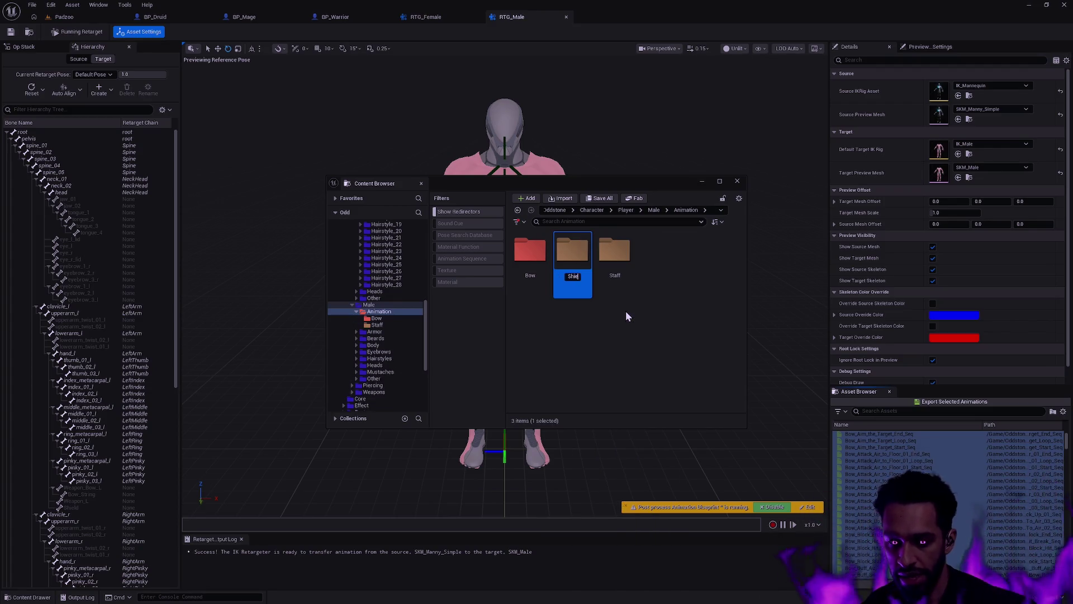
{"action": "key", "text": "Return"}
- Set the folder colour of Shield and Staff to red
{"action": "left_click", "coordinate": [621, 253], "text": "ctrl"}
{"action": "right_click", "coordinate": [623, 251]}
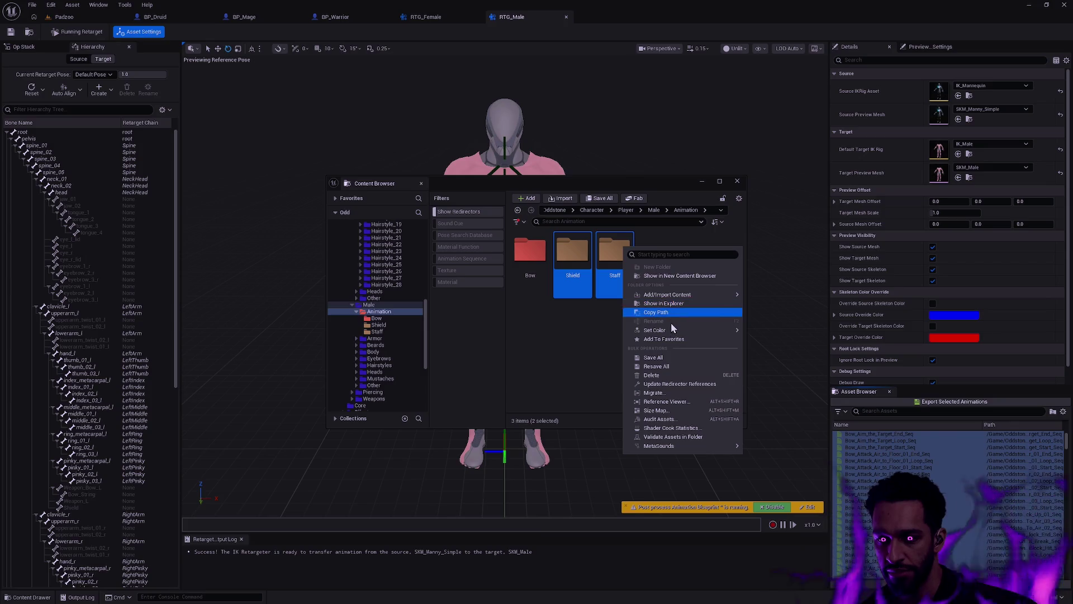
{"action": "mouse_move", "coordinate": [671, 330]}
{"action": "left_click", "coordinate": [770, 369]}
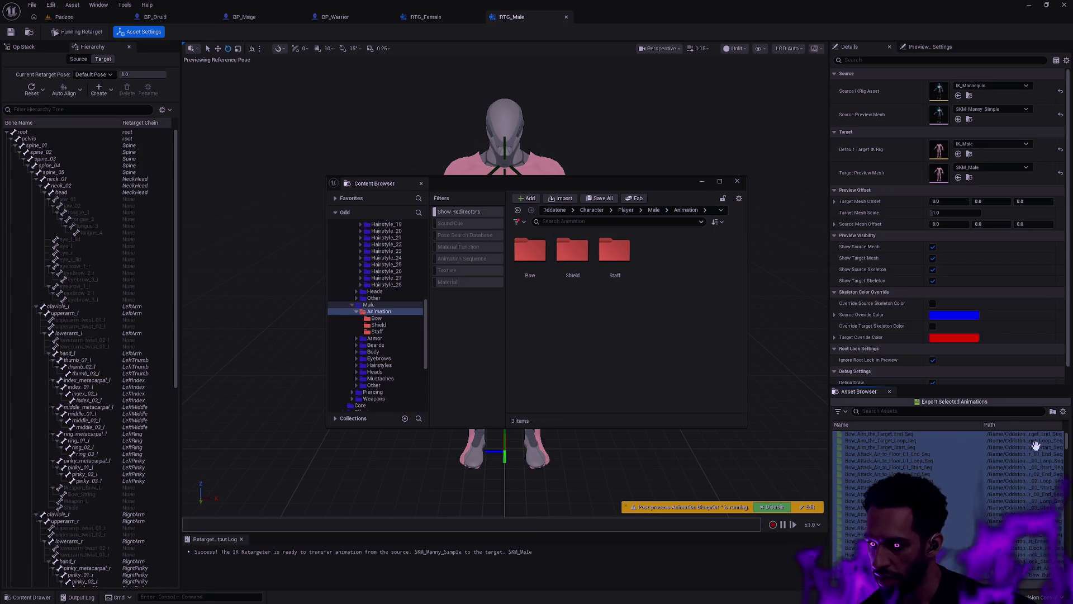
{"action": "left_click_drag", "start_coordinate": [1067, 442], "coordinate": [1066, 484]}
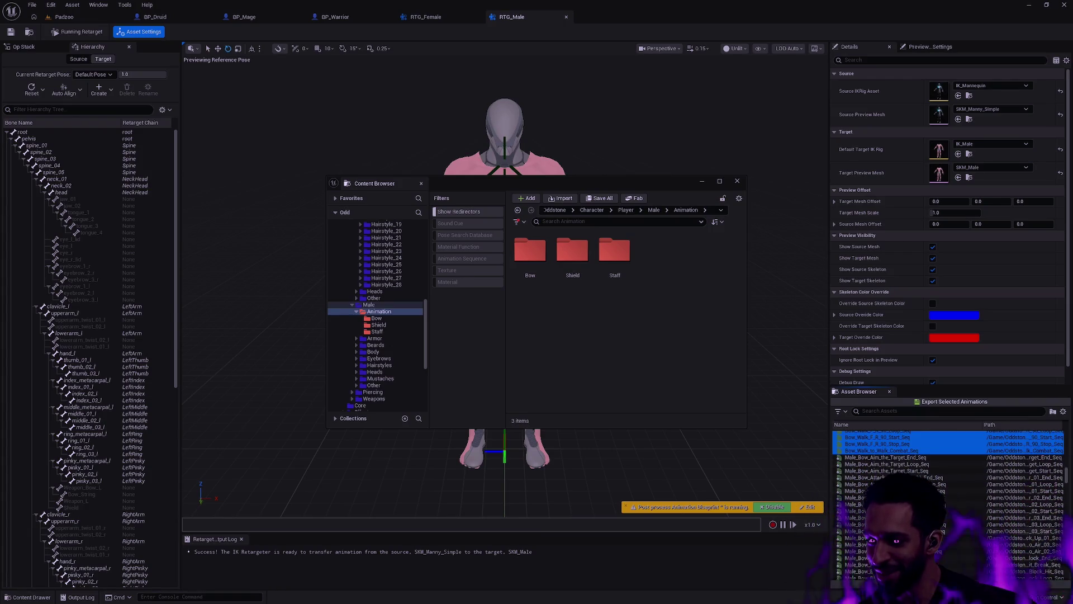
- Select the Shield animations from first to last in the Asset Browser list
{"action": "scroll", "coordinate": [887, 457], "scroll_direction": "down", "scroll_amount": 5}
{"action": "scroll", "coordinate": [953, 480], "scroll_direction": "down", "scroll_amount": 5}
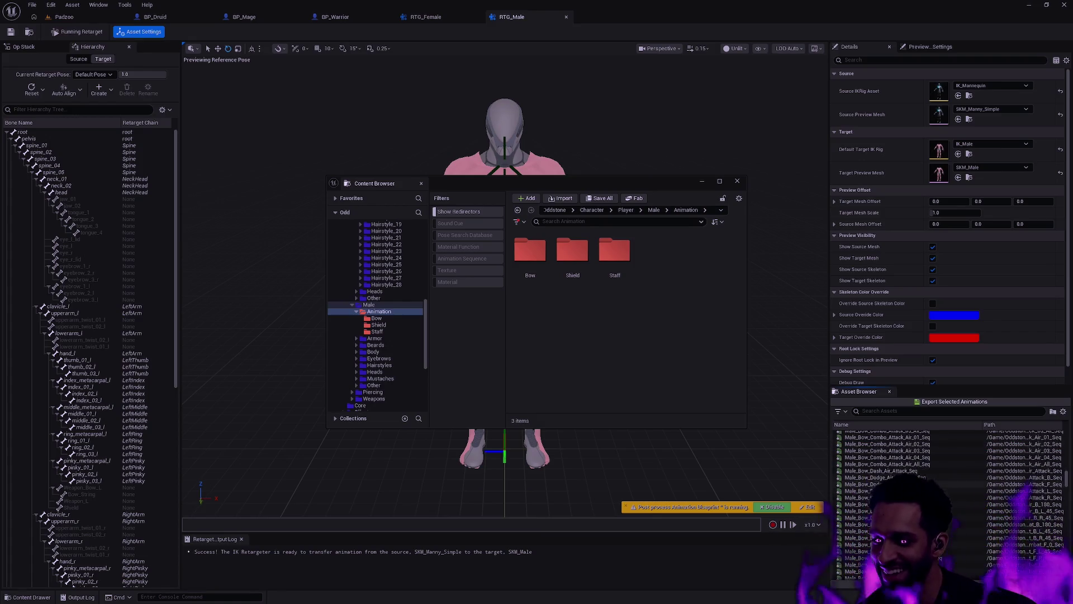
{"action": "scroll", "coordinate": [954, 479], "scroll_direction": "down", "scroll_amount": 5}
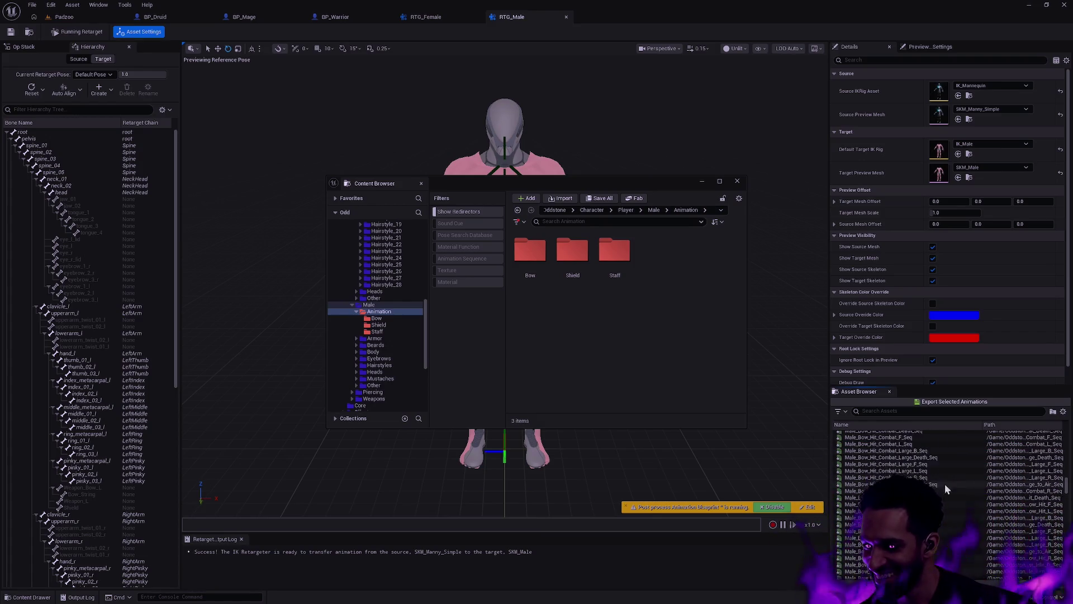
{"action": "scroll", "coordinate": [968, 474], "scroll_direction": "down", "scroll_amount": 5}
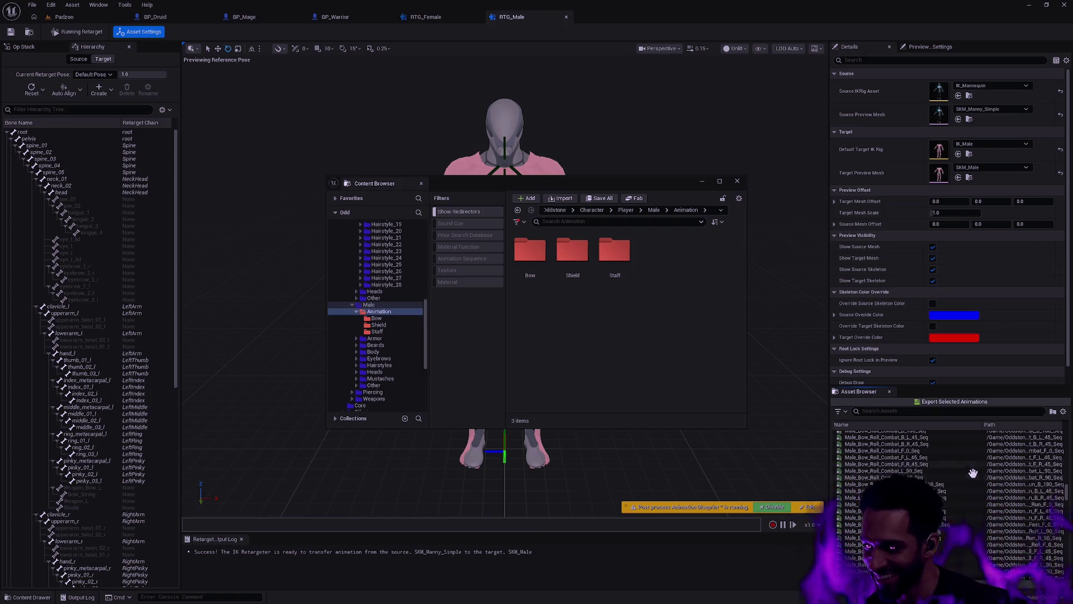
{"action": "left_click_drag", "start_coordinate": [1066, 497], "coordinate": [1068, 518]}
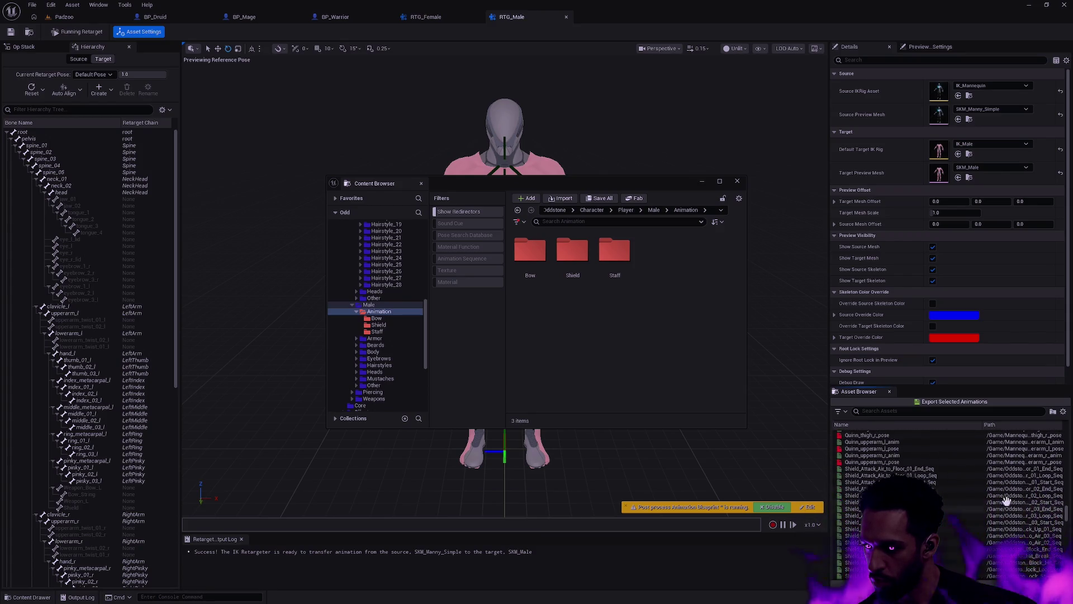
{"action": "left_click", "coordinate": [895, 468]}
{"action": "left_click_drag", "start_coordinate": [1067, 512], "coordinate": [1066, 549]}
{"action": "scroll", "coordinate": [951, 492], "scroll_direction": "up", "scroll_amount": 5}
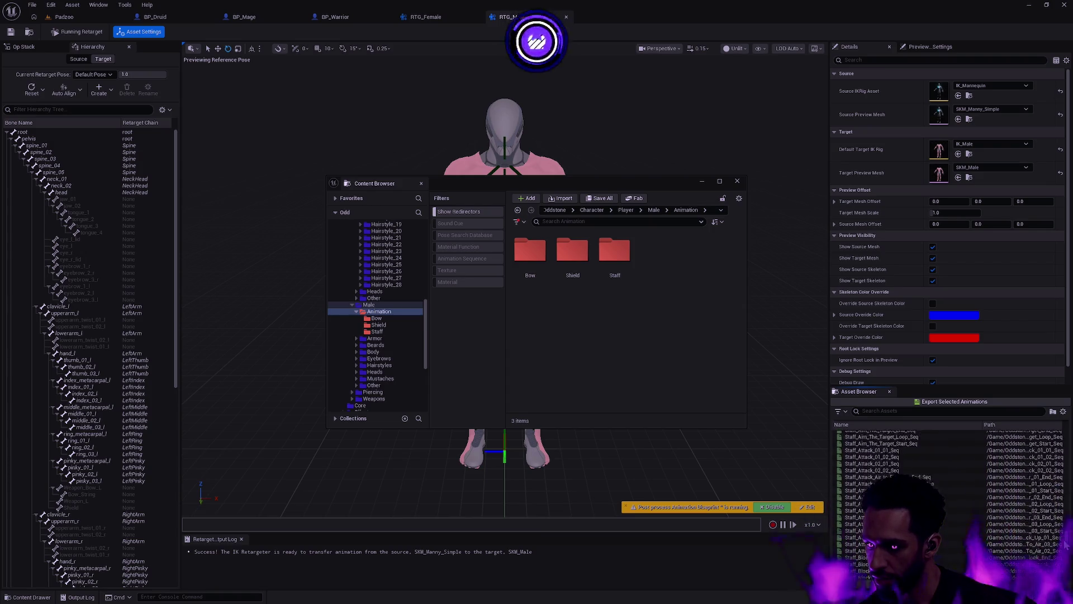
{"action": "left_click", "coordinate": [887, 465], "text": "shift"}
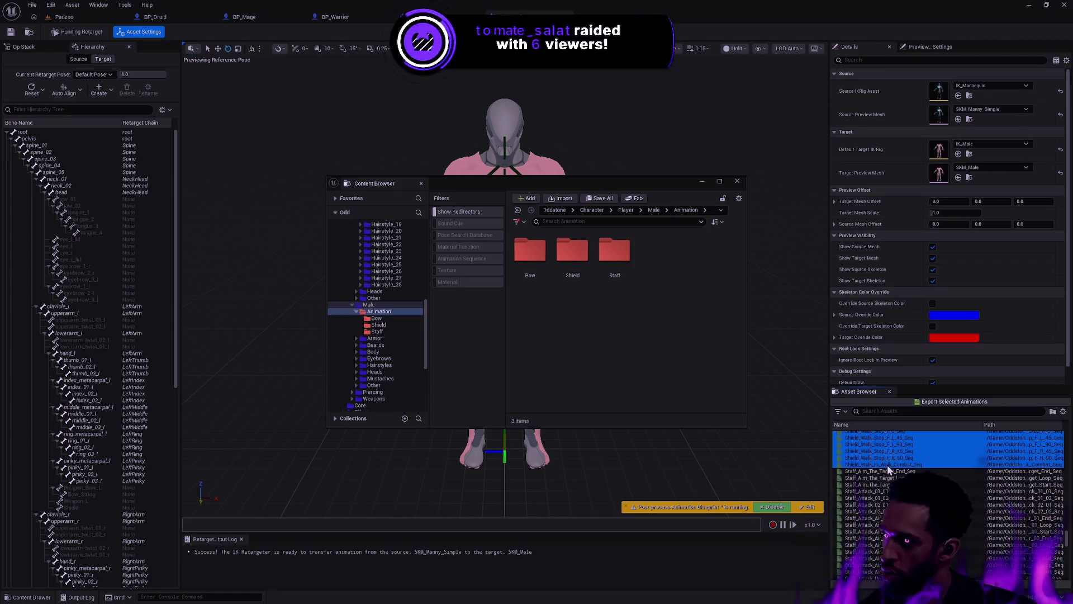
{"action": "mouse_move", "coordinate": [886, 462]}
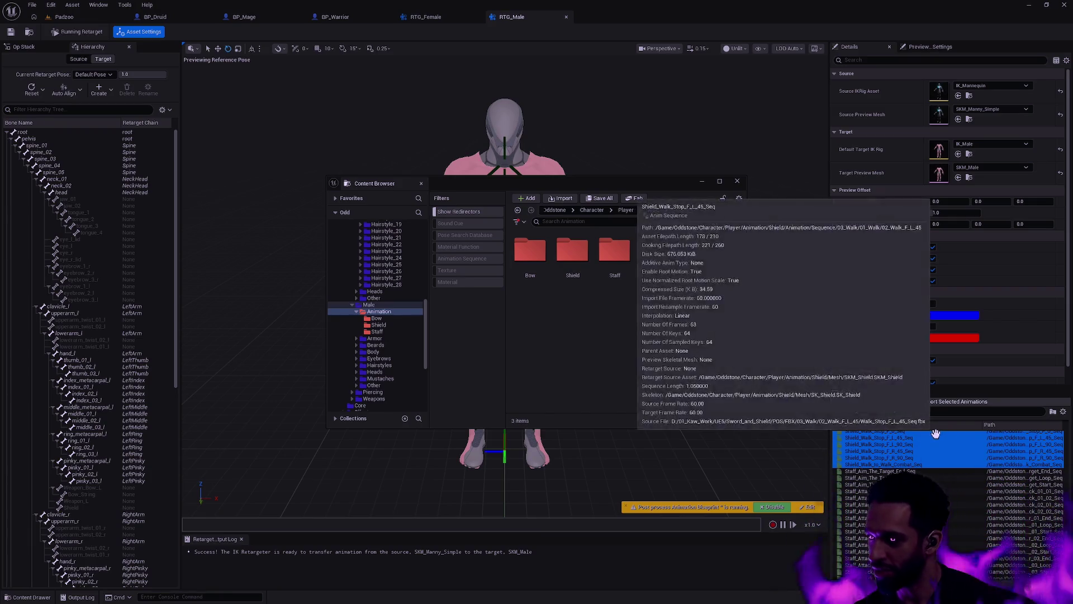
{"action": "mouse_move", "coordinate": [931, 437]}
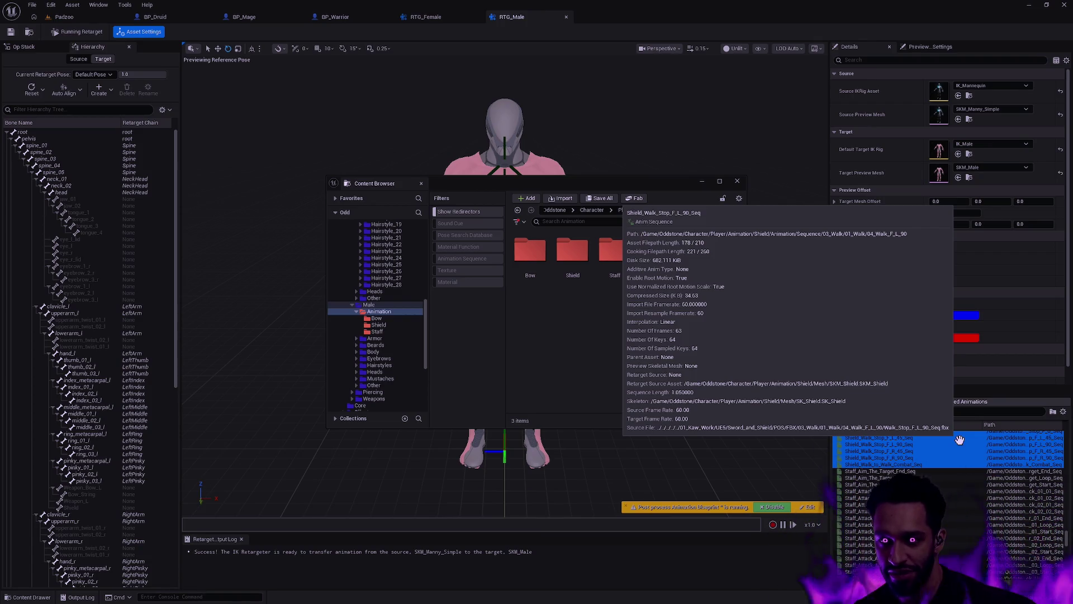
- Reposition the Content Browser window, then close it
{"action": "mouse_move", "coordinate": [646, 184]}
{"action": "left_mouse_down"}
{"action": "mouse_move", "coordinate": [660, 321]}
{"action": "mouse_move", "coordinate": [639, 397]}
{"action": "mouse_move", "coordinate": [634, 220]}
{"action": "mouse_move", "coordinate": [592, 189]}
{"action": "left_mouse_up"}
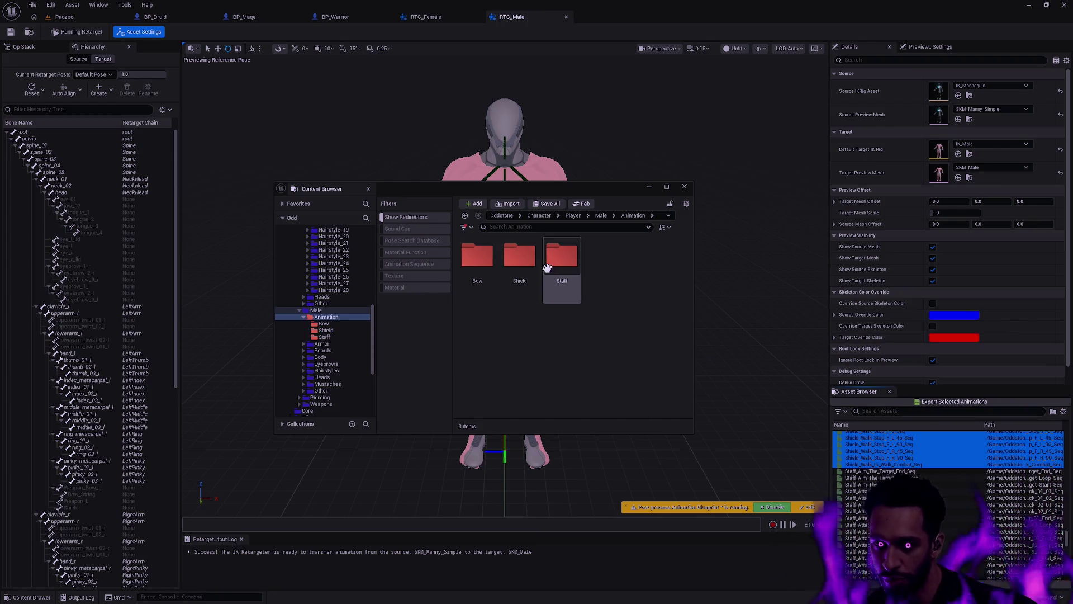
{"action": "left_click_drag", "start_coordinate": [615, 188], "coordinate": [615, 285]}
{"action": "left_click", "coordinate": [688, 284]}
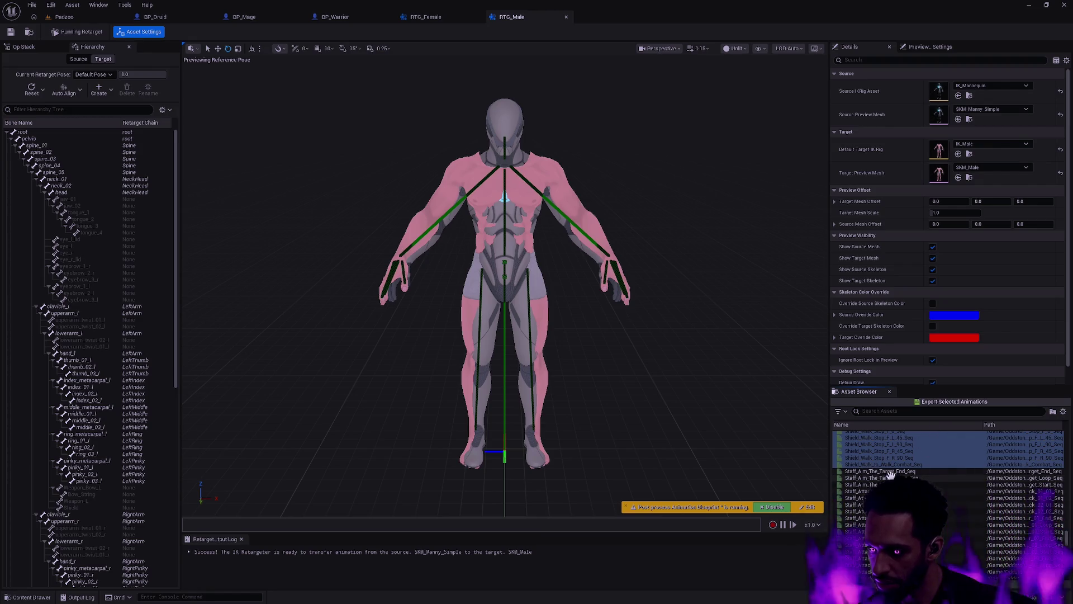
- Batch-export the selected Shield animations to Male/Animation/Staff with prefix Male_
{"action": "left_click", "coordinate": [952, 404]}
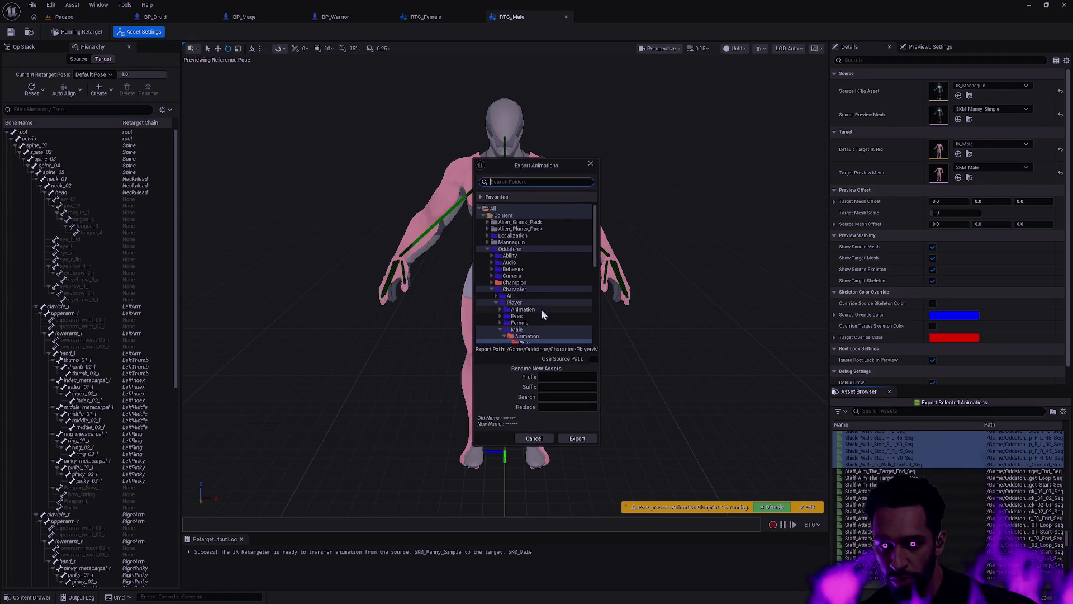
{"action": "left_click", "coordinate": [527, 304]}
{"action": "left_click", "coordinate": [558, 377]}
{"action": "type", "text": "Male_"}
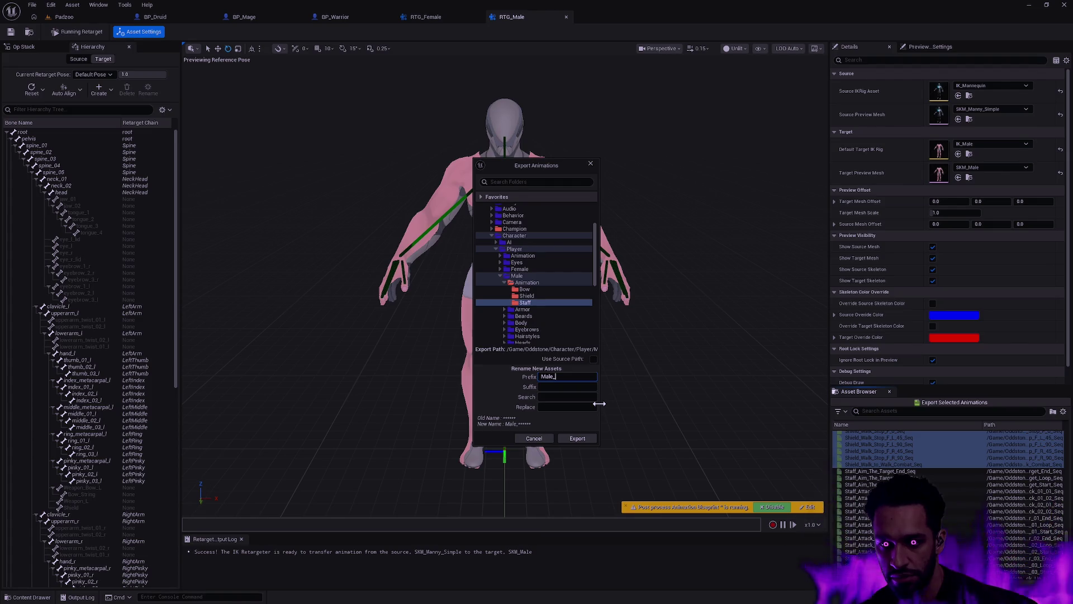
{"action": "left_click", "coordinate": [577, 438]}
{"action": "left_click", "coordinate": [620, 341]}
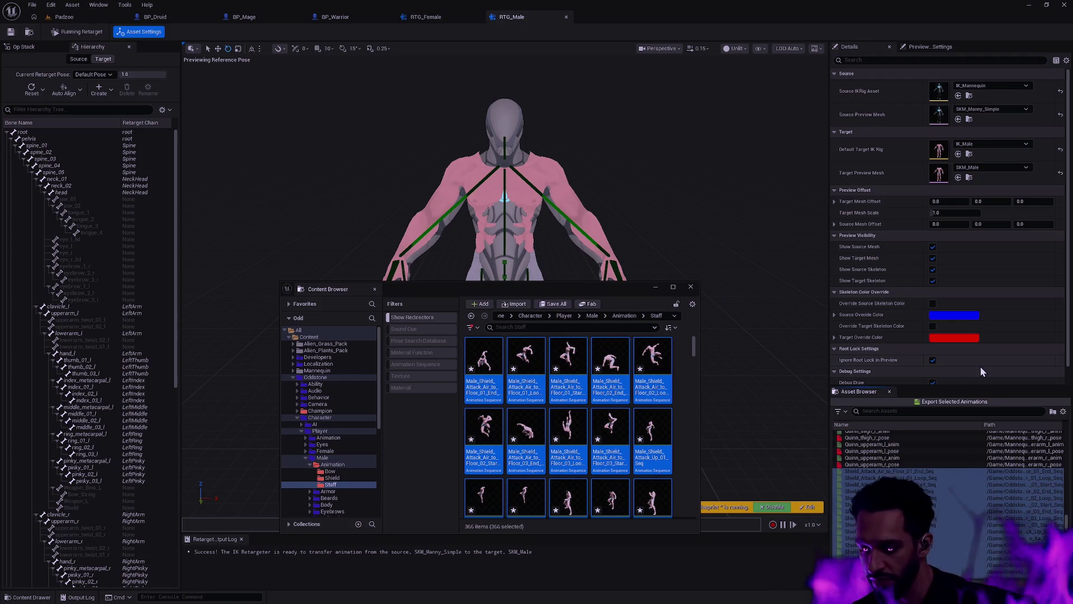
- Raise the Content Browser window and browse the male Shield, then Bow, folders
{"action": "scroll", "coordinate": [999, 497], "scroll_direction": "down", "scroll_amount": 3}
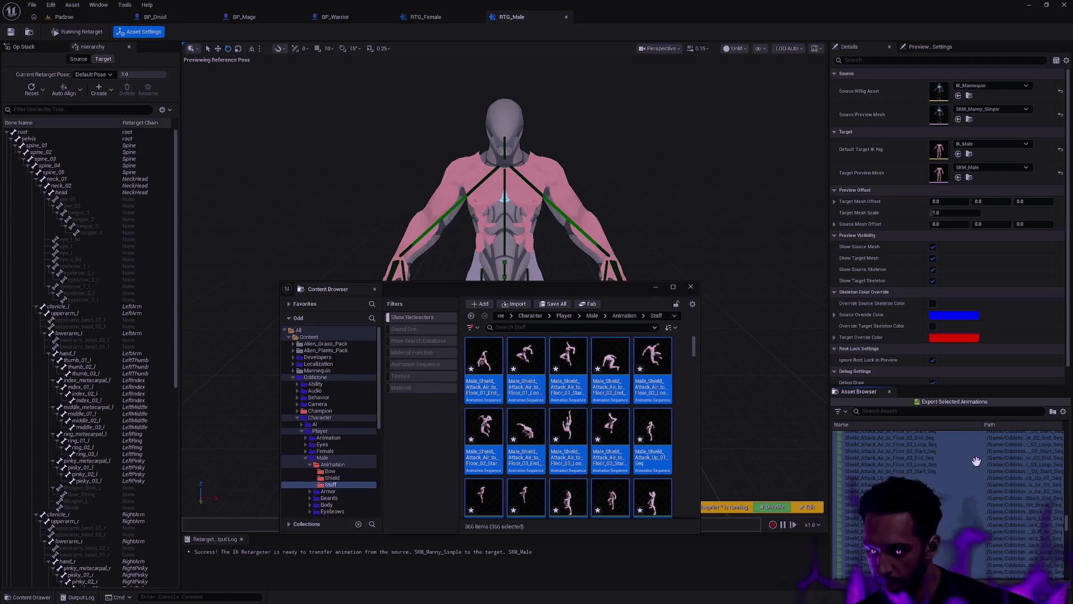
{"action": "left_click_drag", "start_coordinate": [576, 287], "coordinate": [582, 243]}
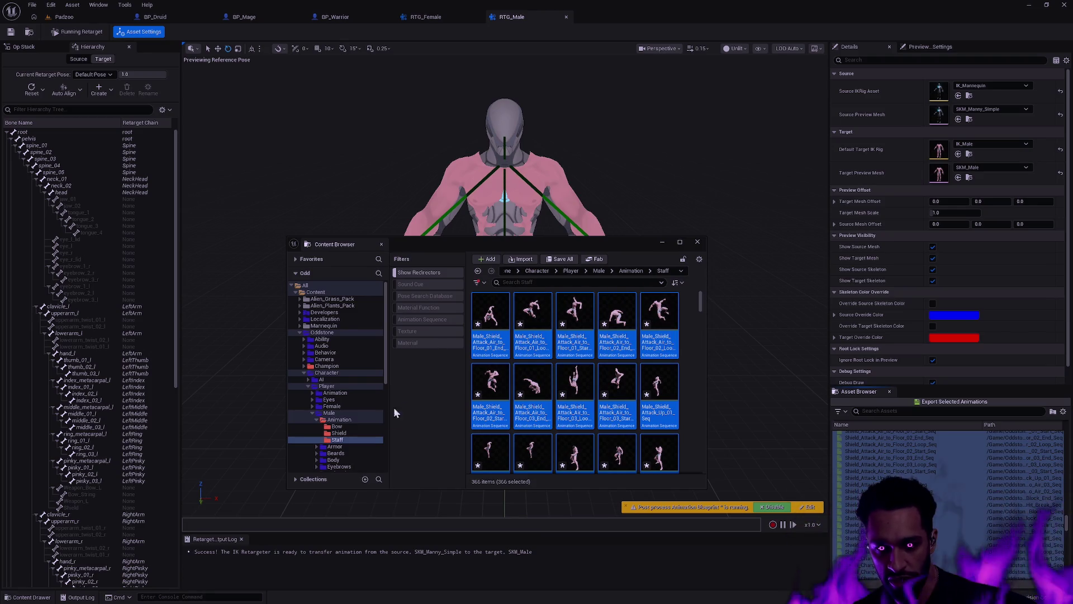
{"action": "left_click", "coordinate": [347, 432]}
{"action": "left_click", "coordinate": [350, 427]}
- Select all 366 Male_Shield animations in Staff and move them into the Shield folder
{"action": "left_click", "coordinate": [349, 434]}
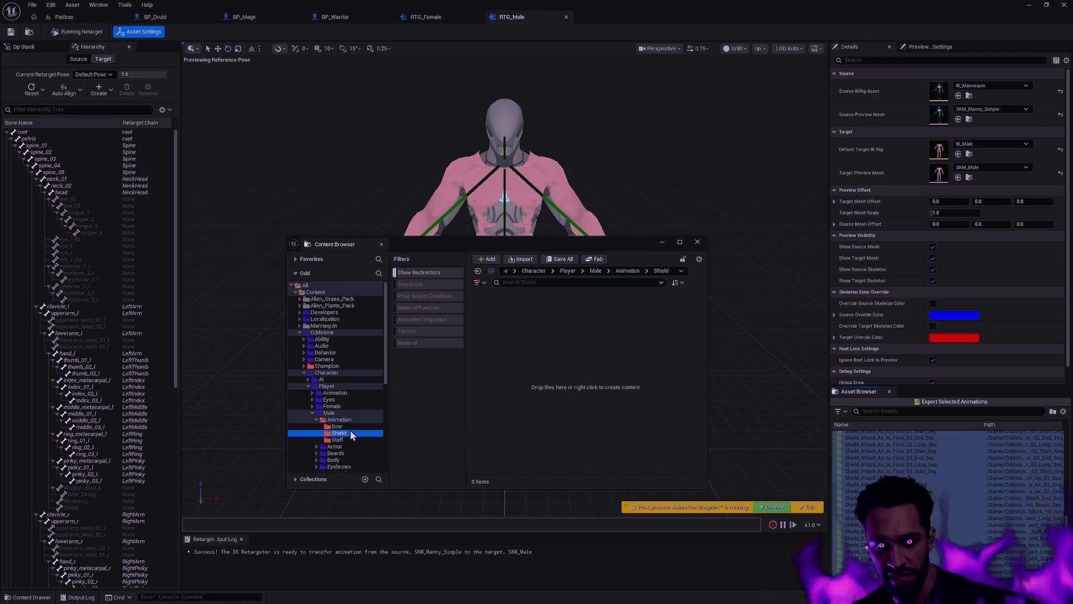
{"action": "left_click", "coordinate": [350, 428]}
{"action": "left_click", "coordinate": [337, 440]}
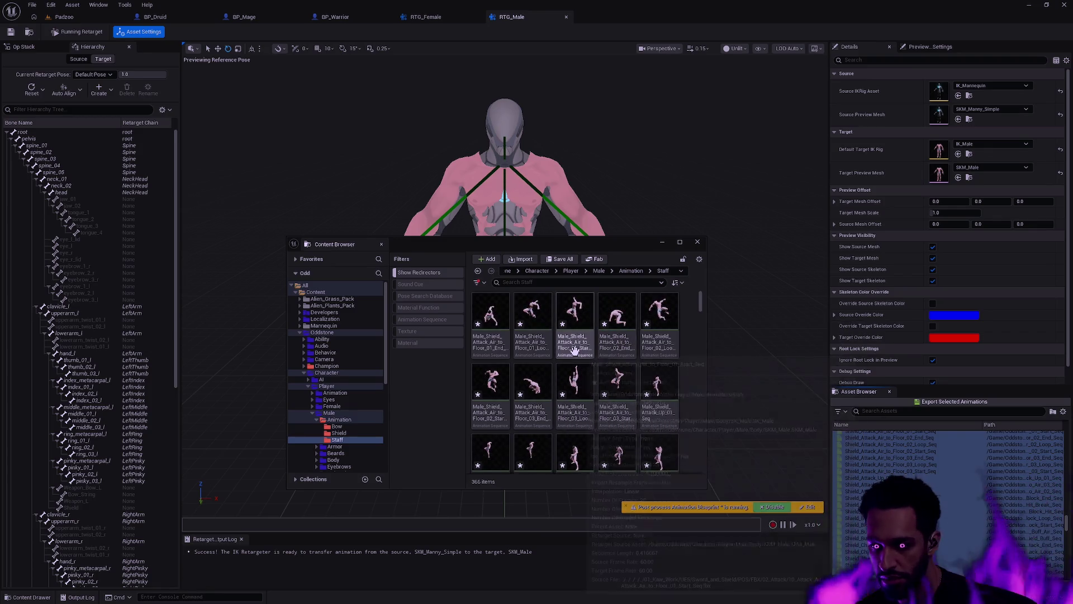
{"action": "left_click", "coordinate": [575, 349]}
{"action": "key", "text": "ctrl+a"}
{"action": "left_click_drag", "start_coordinate": [491, 336], "coordinate": [344, 432]}
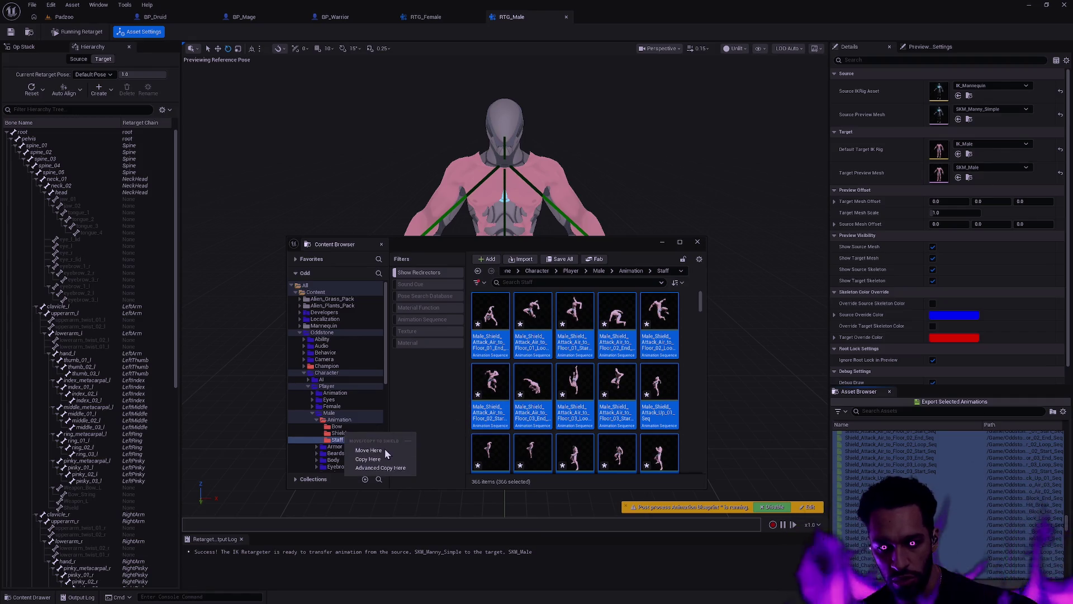
{"action": "left_click", "coordinate": [380, 450]}
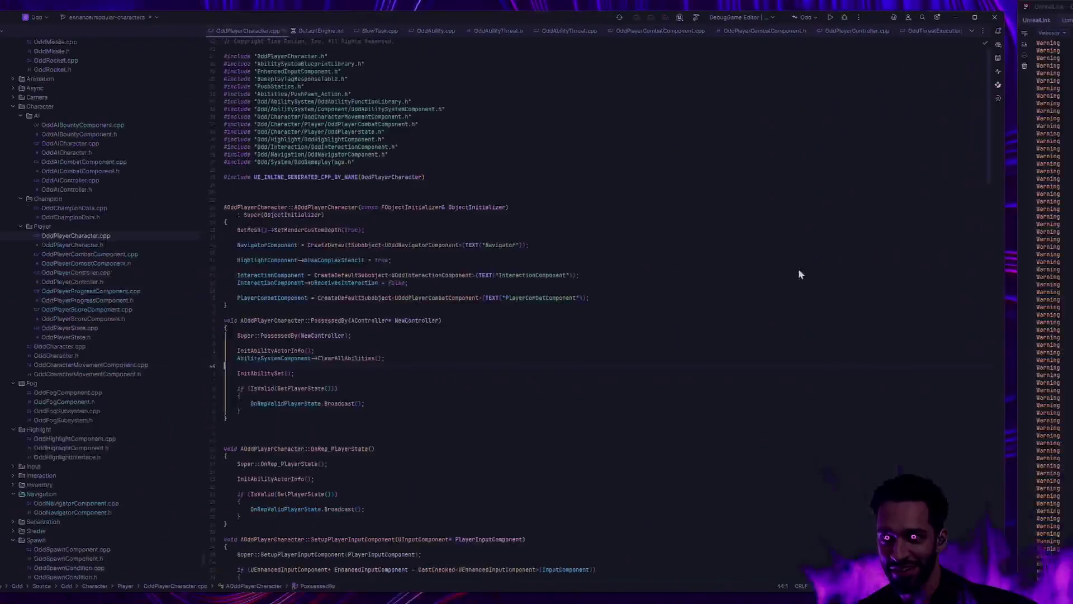
- Start a DebugGame build and launch of the Unreal editor from Rider
{"action": "left_click", "coordinate": [903, 17]}
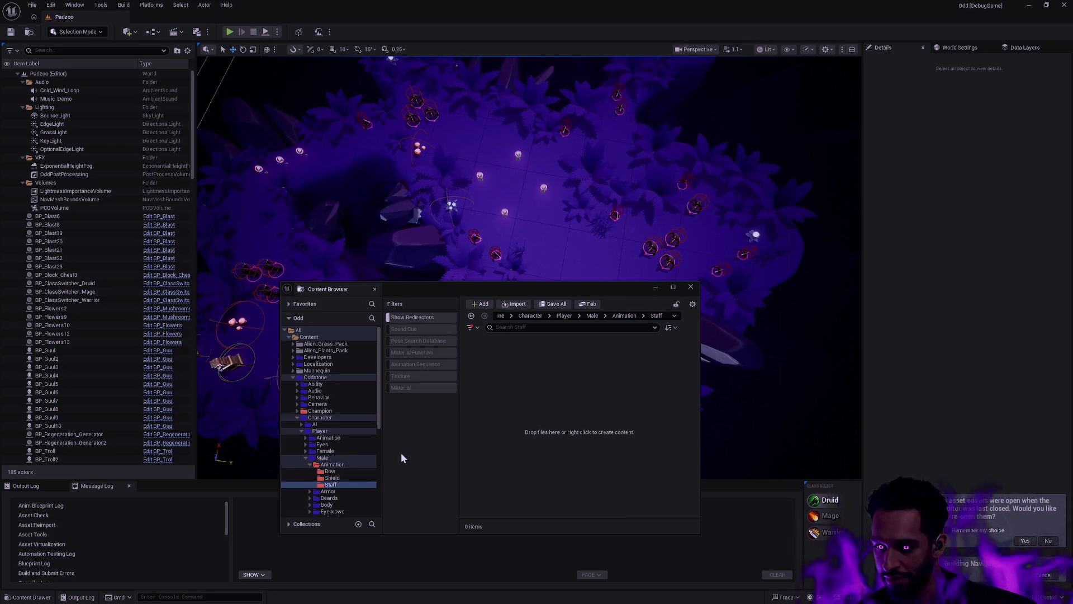
- Select the male Bow animation folder in the Content Browser
{"action": "left_click", "coordinate": [343, 479]}
{"action": "left_click", "coordinate": [349, 473]}
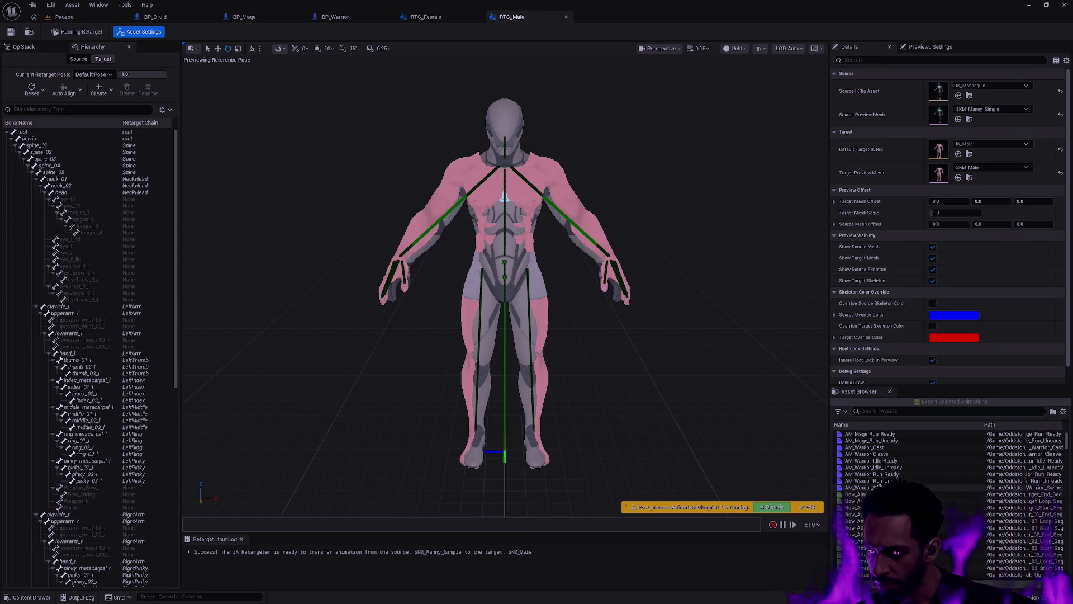
- Select the range from the first Bow_Aim row to the last Bow_Walk row
{"action": "left_click", "coordinate": [873, 501]}
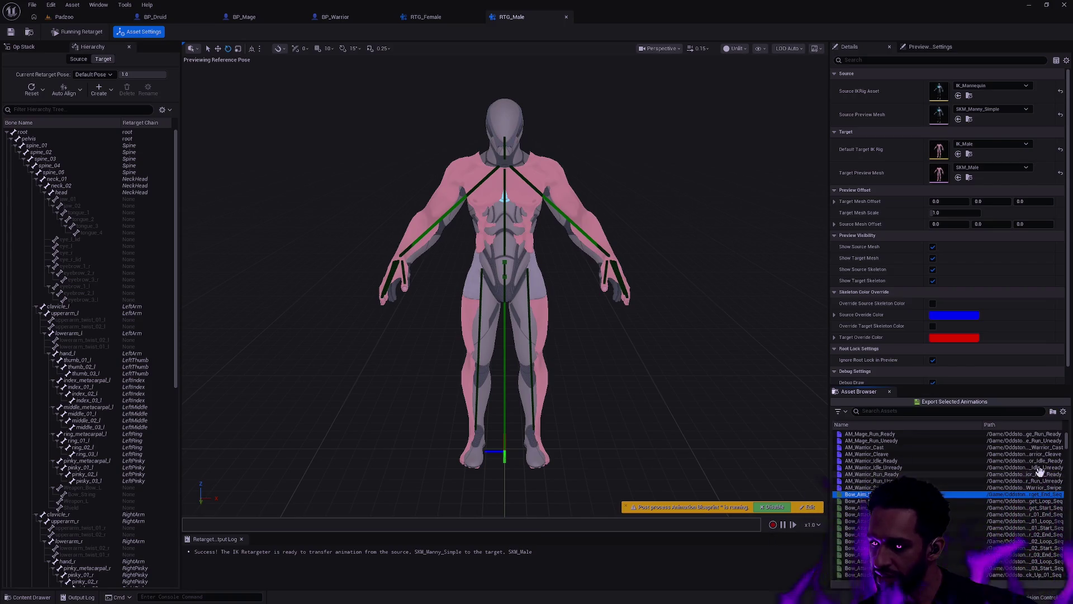
{"action": "scroll", "coordinate": [1067, 444], "scroll_direction": "down", "scroll_amount": 10}
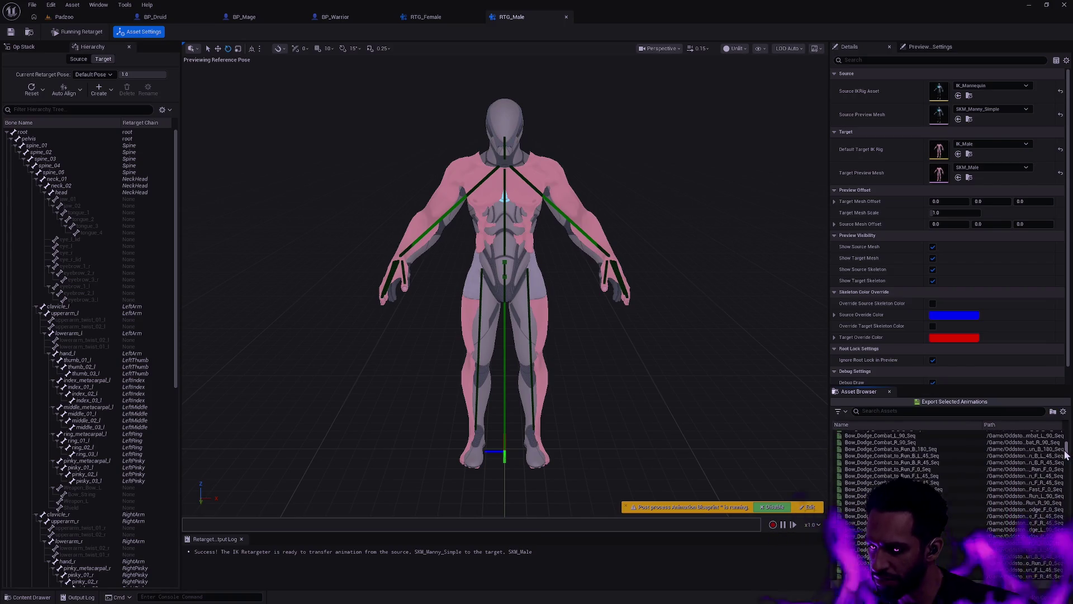
{"action": "scroll", "coordinate": [956, 484], "scroll_direction": "down", "scroll_amount": 3}
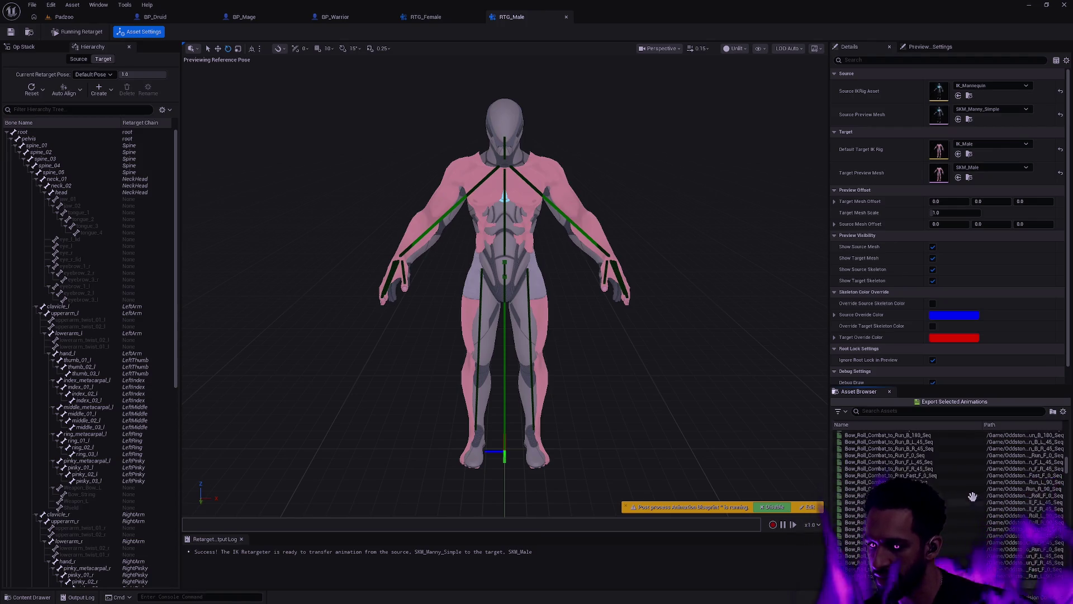
{"action": "scroll", "coordinate": [947, 490], "scroll_direction": "down", "scroll_amount": 5}
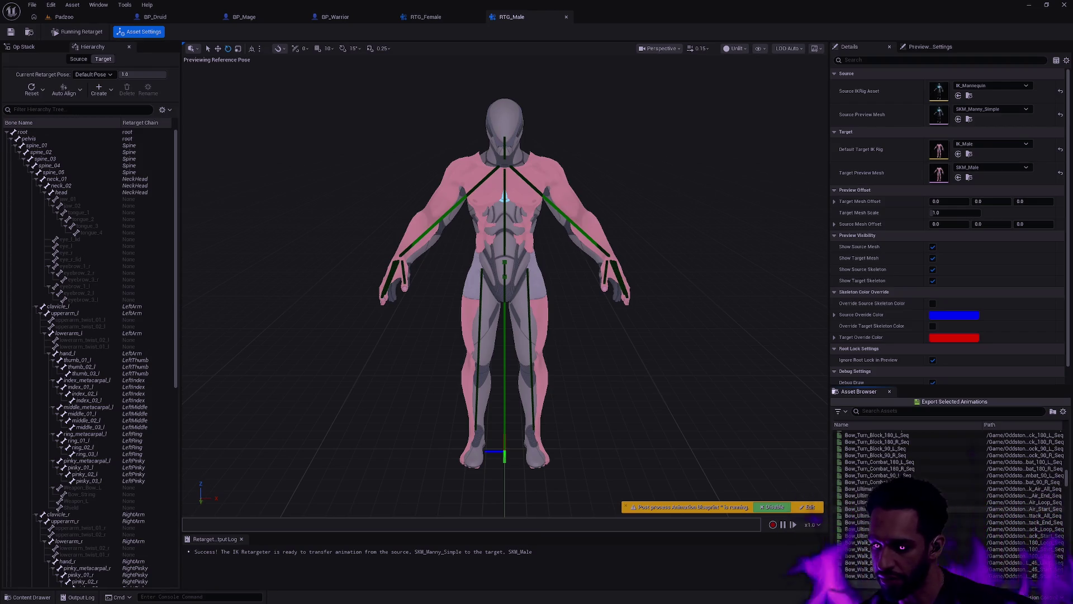
{"action": "scroll", "coordinate": [951, 503], "scroll_direction": "down", "scroll_amount": 4}
{"action": "scroll", "coordinate": [951, 503], "scroll_direction": "down", "scroll_amount": 7}
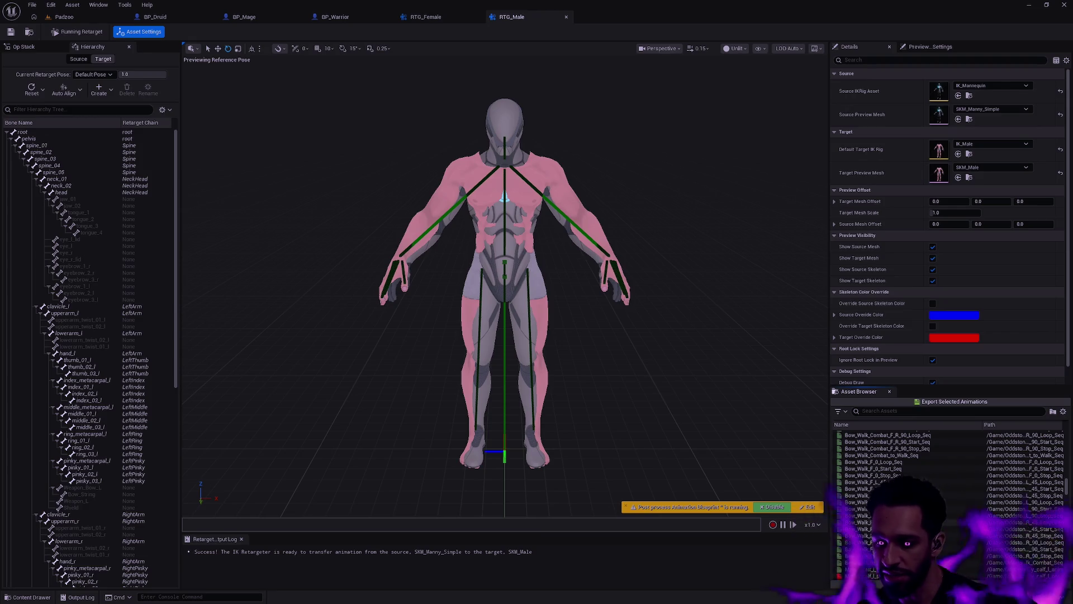
{"action": "scroll", "coordinate": [934, 494], "scroll_direction": "down", "scroll_amount": 1}
{"action": "left_click", "coordinate": [872, 535], "text": "shift"}
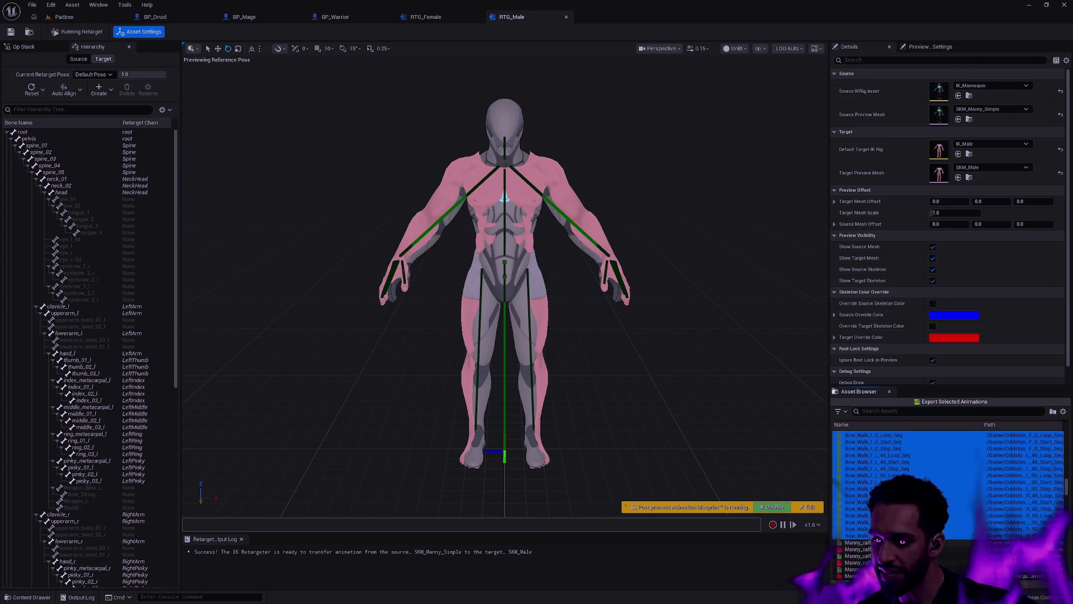
- Check the selected Bow rows and bring up the export settings for them
{"action": "left_click_drag", "start_coordinate": [1069, 496], "coordinate": [1069, 449]}
{"action": "scroll", "coordinate": [1002, 492], "scroll_direction": "up", "scroll_amount": 5}
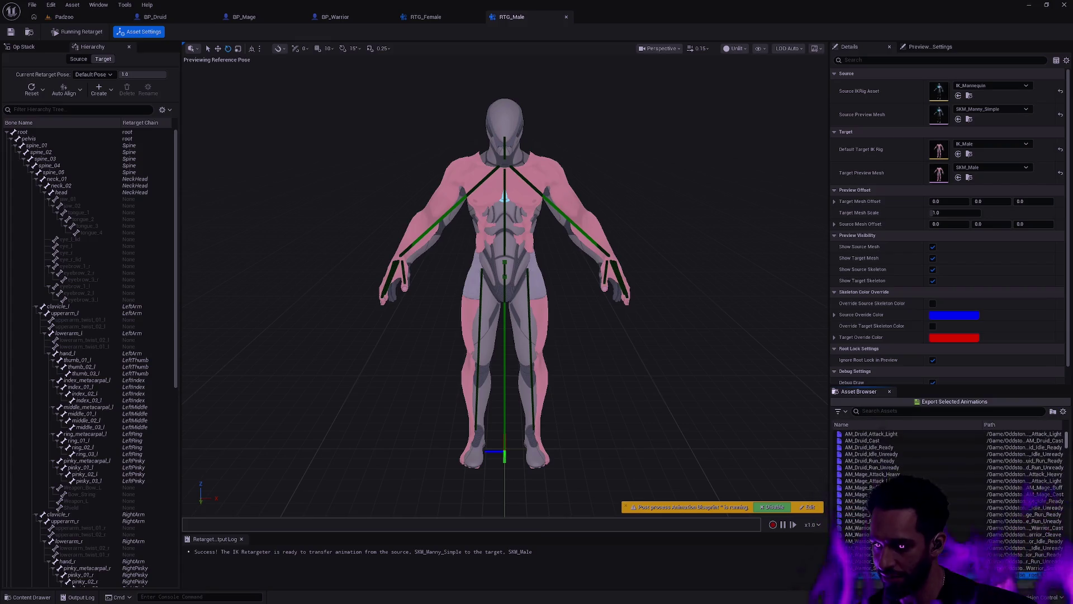
{"action": "scroll", "coordinate": [958, 487], "scroll_direction": "down", "scroll_amount": 4}
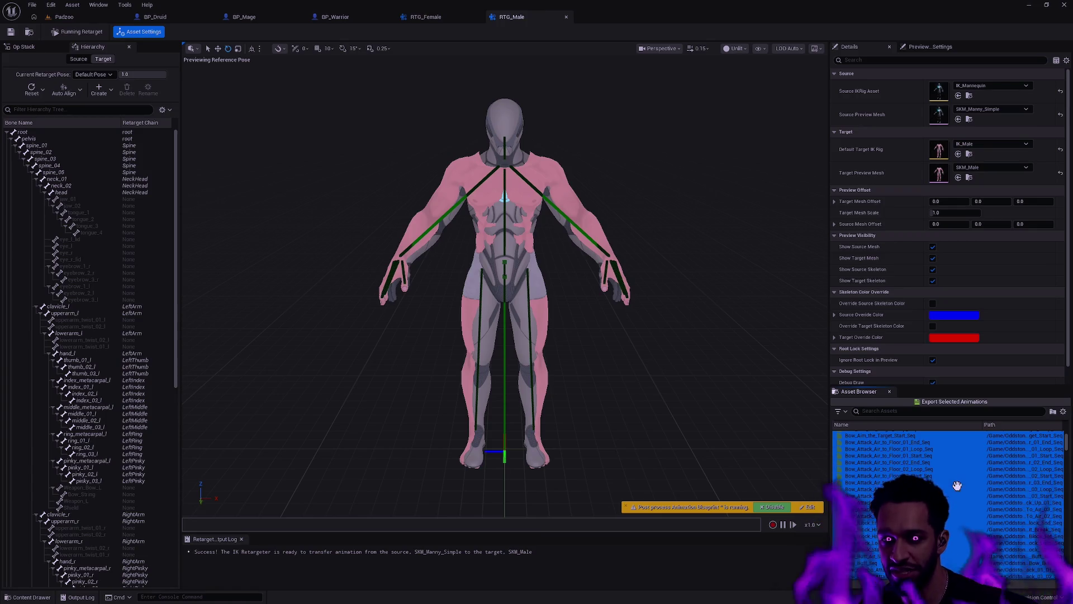
{"action": "scroll", "coordinate": [957, 490], "scroll_direction": "down", "scroll_amount": 2}
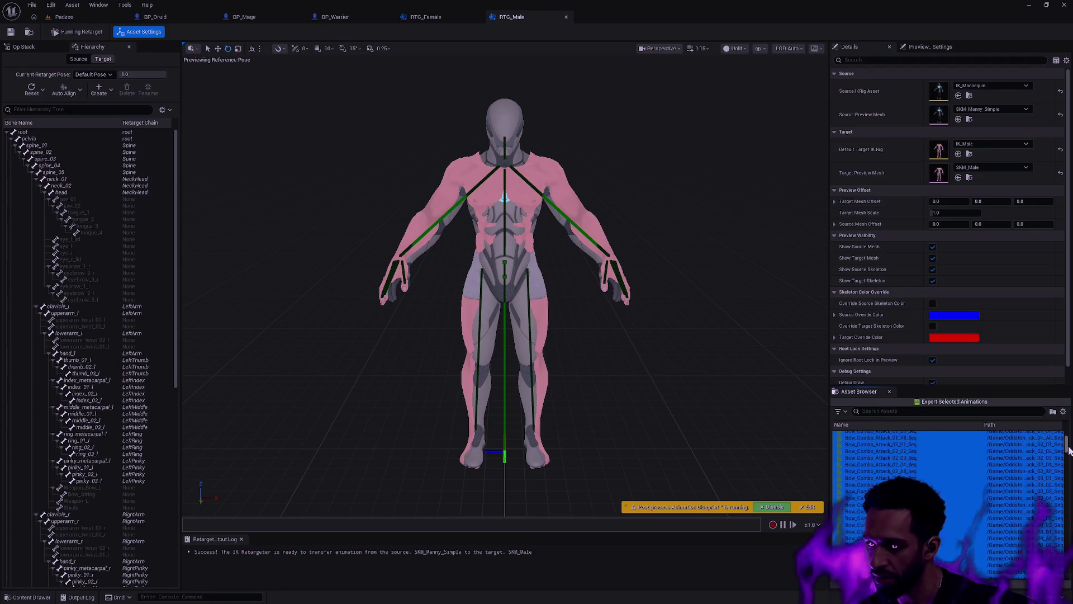
{"action": "left_click_drag", "start_coordinate": [1067, 445], "coordinate": [1067, 493]}
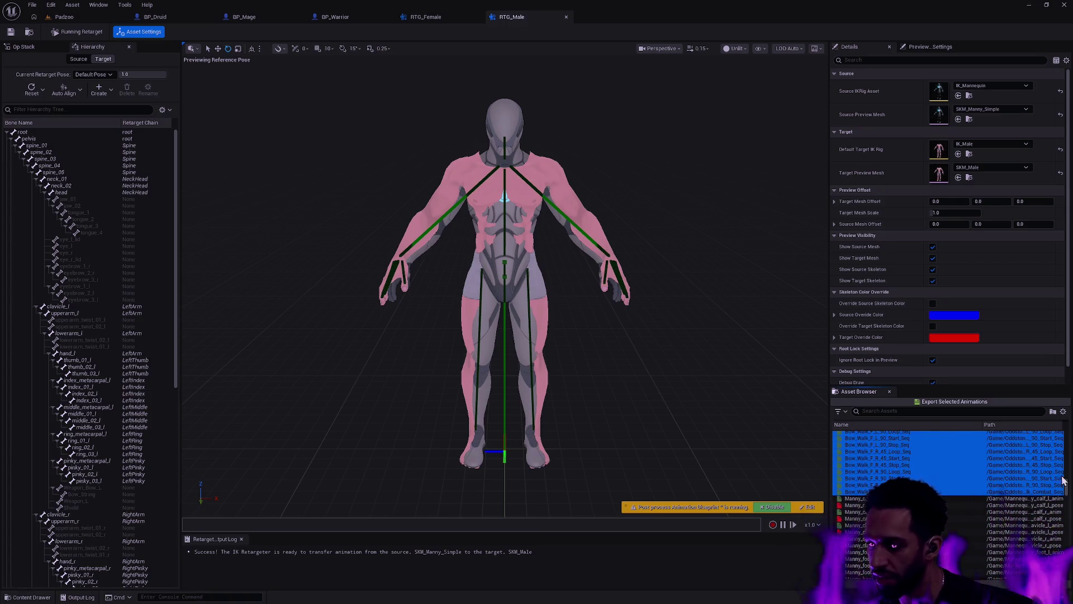
{"action": "scroll", "coordinate": [1003, 483], "scroll_direction": "up", "scroll_amount": 4}
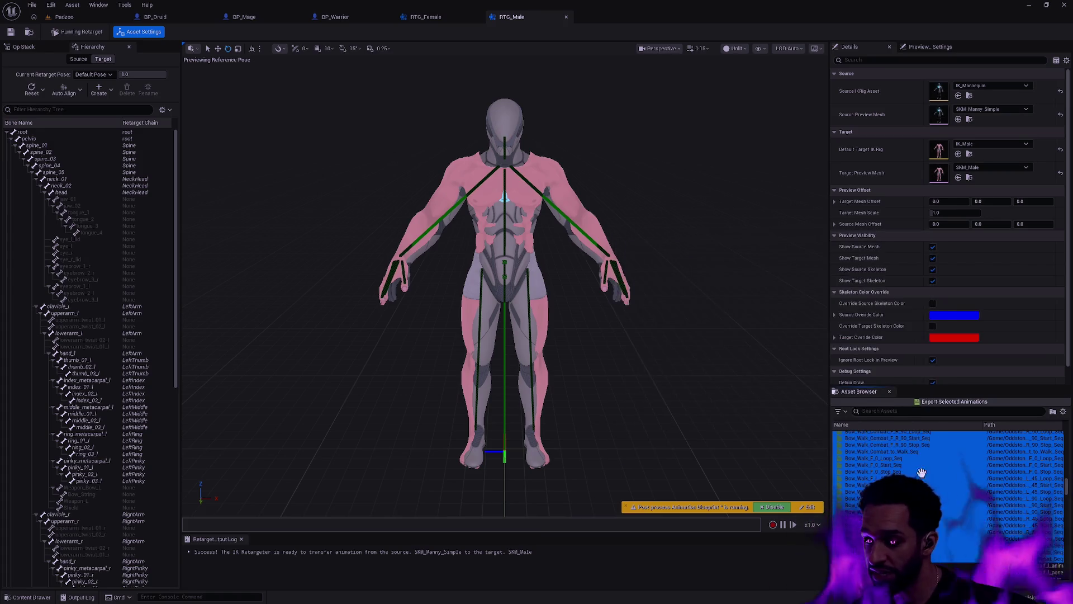
{"action": "left_click", "coordinate": [945, 401]}
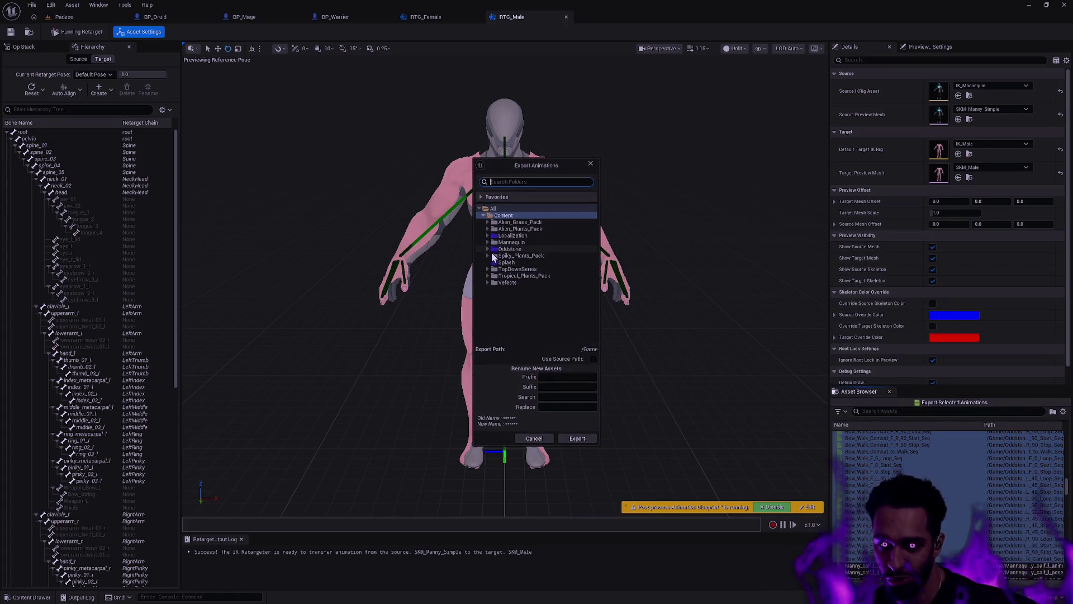
- Expand Oddstone > Character > Player > Male in the destination tree and pick Animation
{"action": "left_click", "coordinate": [488, 249]}
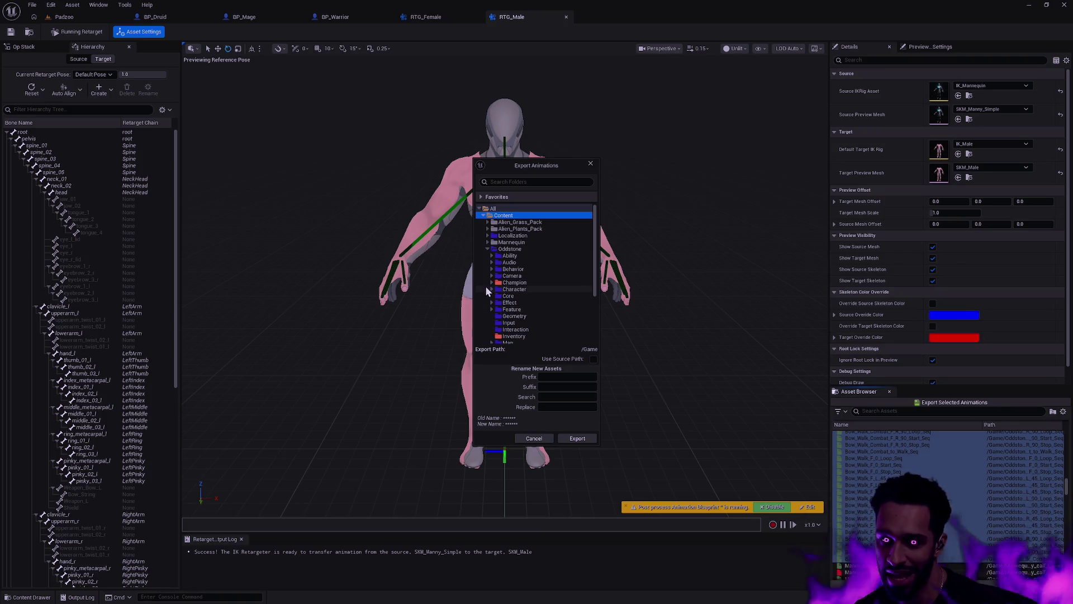
{"action": "left_click", "coordinate": [492, 283]}
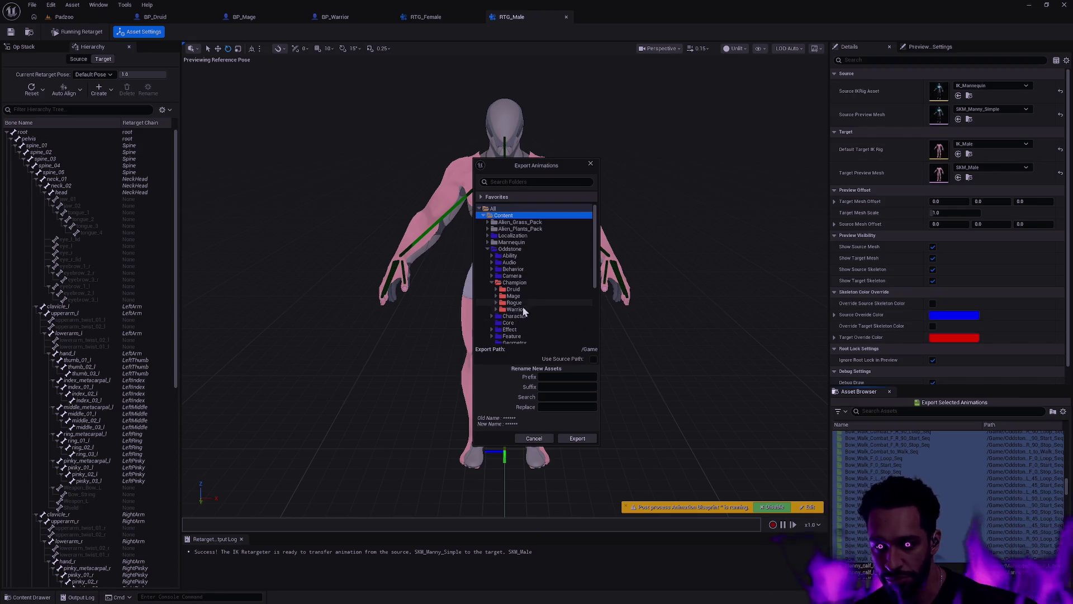
{"action": "double_click", "coordinate": [511, 291]}
{"action": "left_click", "coordinate": [492, 283]}
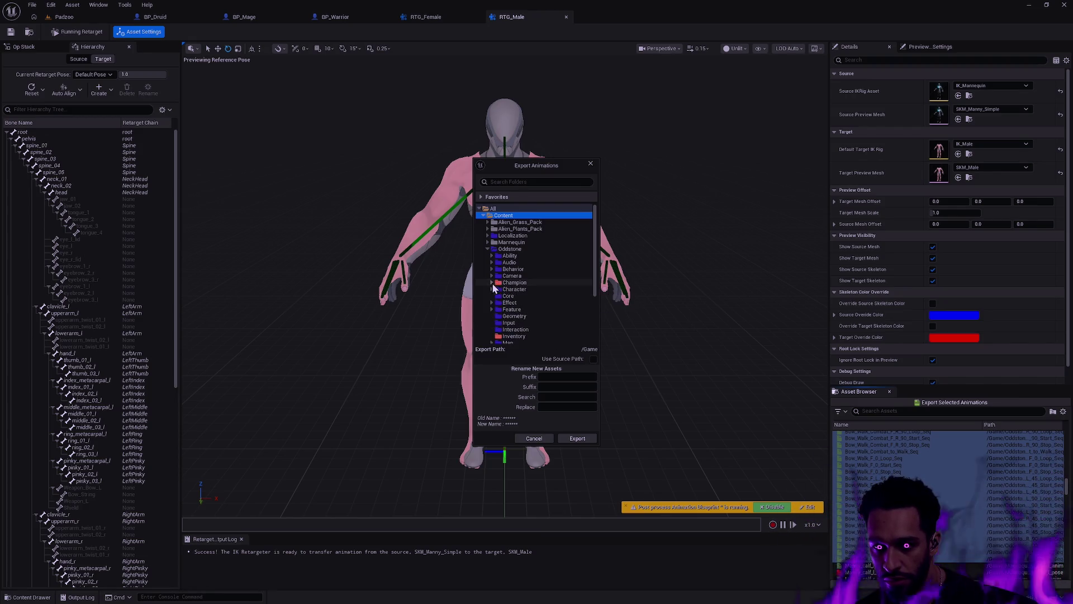
{"action": "left_click", "coordinate": [492, 289]}
{"action": "left_click", "coordinate": [495, 302]}
{"action": "scroll", "coordinate": [520, 316], "scroll_direction": "down", "scroll_amount": 3}
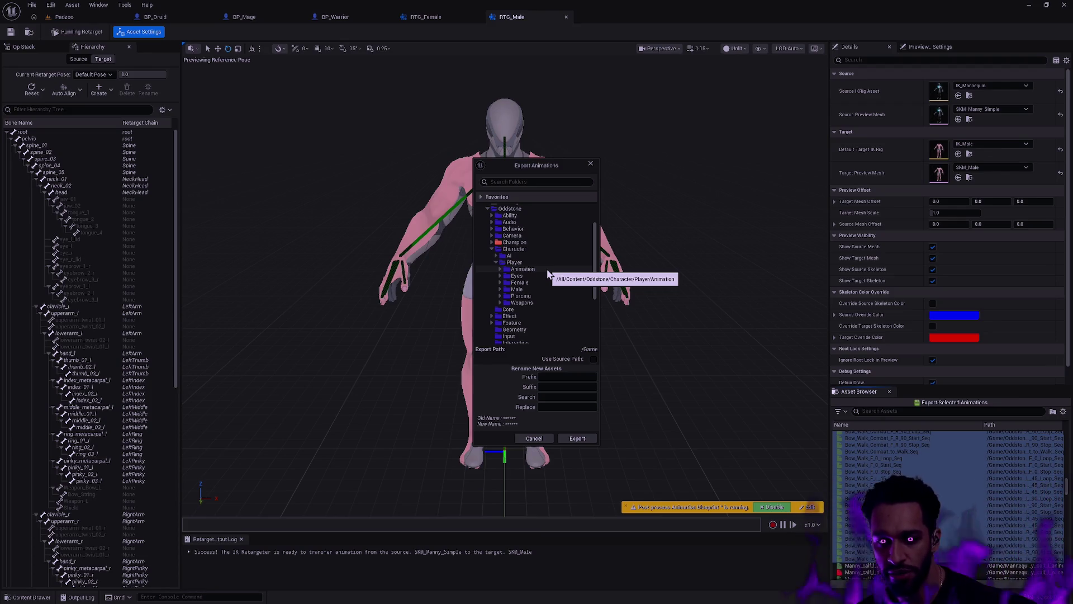
{"action": "double_click", "coordinate": [517, 289]}
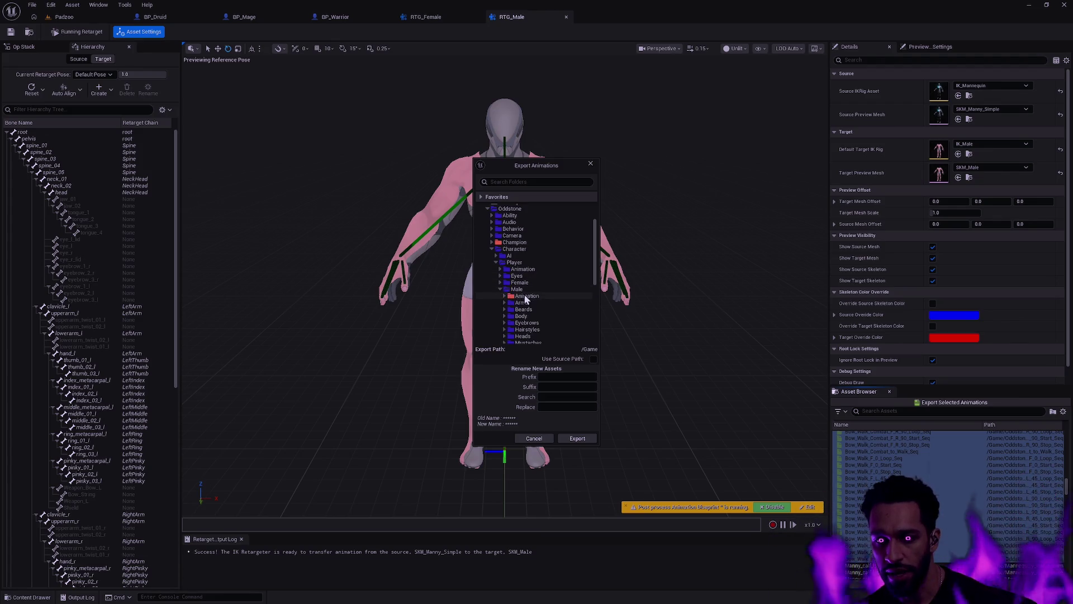
{"action": "left_click", "coordinate": [526, 296]}
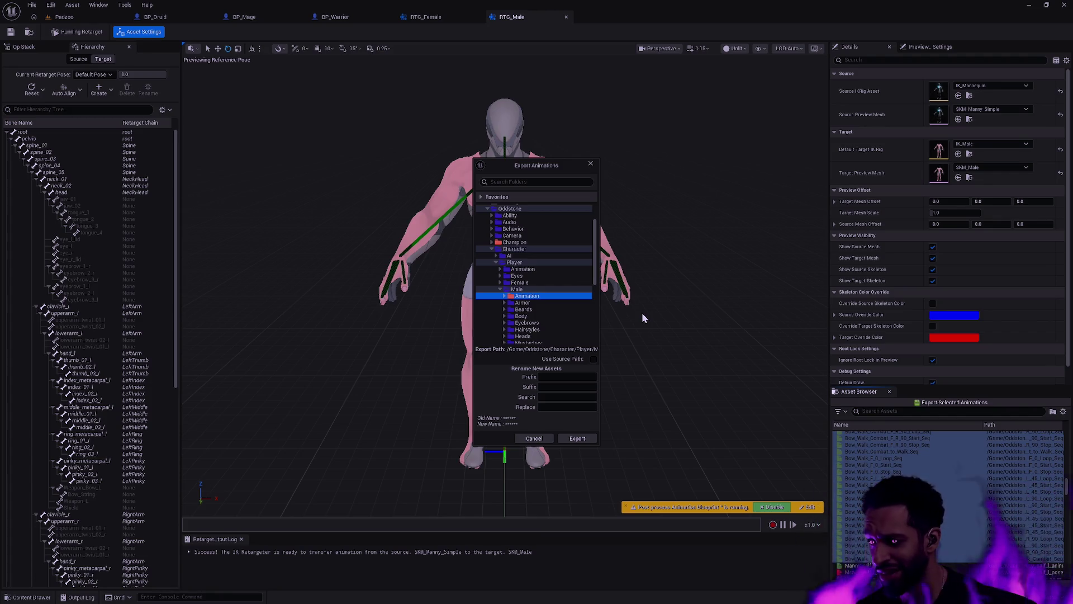
- Set Male/Animation/Bow as the destination with the Male_ prefix and confirm
{"action": "left_click", "coordinate": [573, 376]}
{"action": "type", "text": "Male_"}
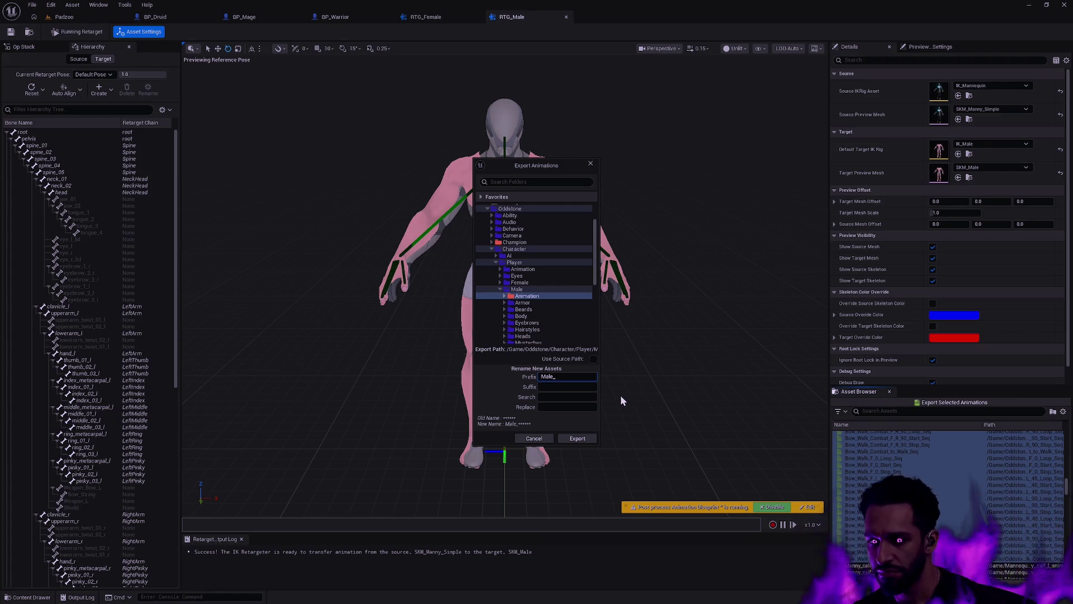
{"action": "double_click", "coordinate": [525, 296]}
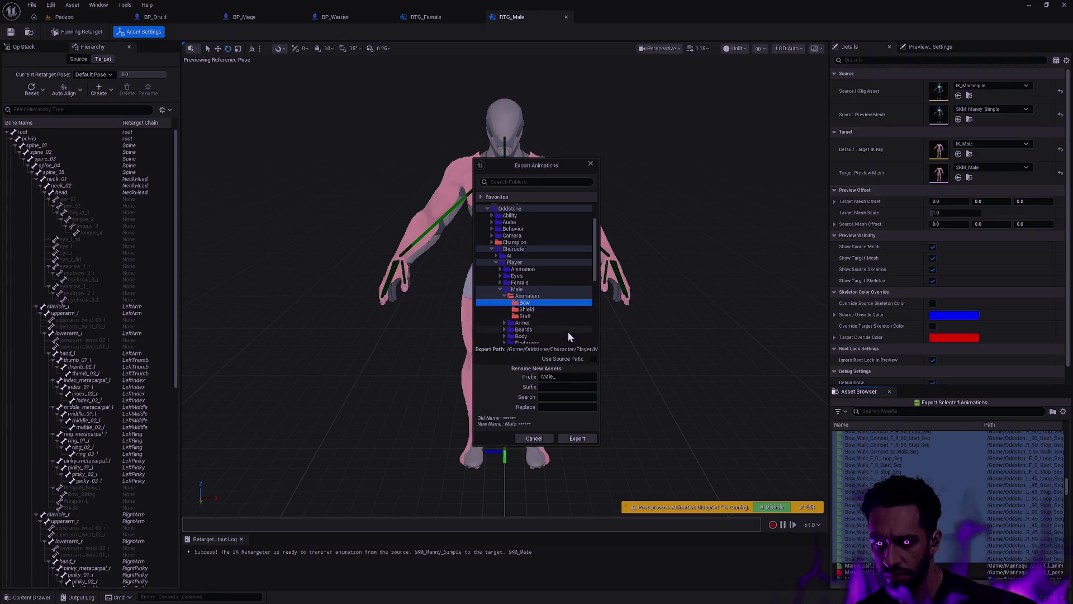
{"action": "left_click", "coordinate": [530, 302]}
{"action": "left_click", "coordinate": [578, 378]}
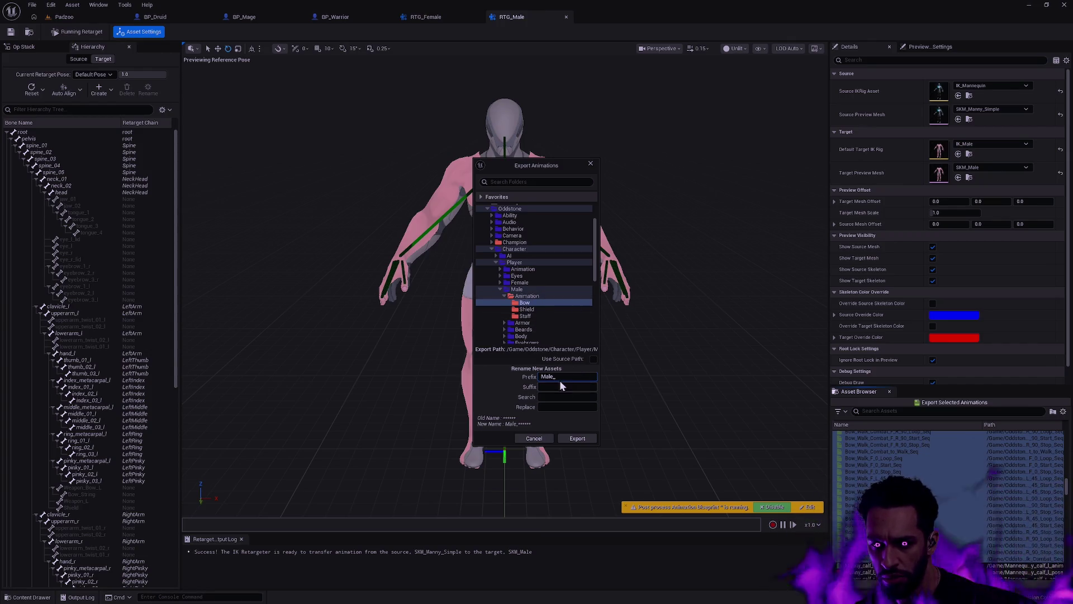
{"action": "left_click", "coordinate": [526, 303]}
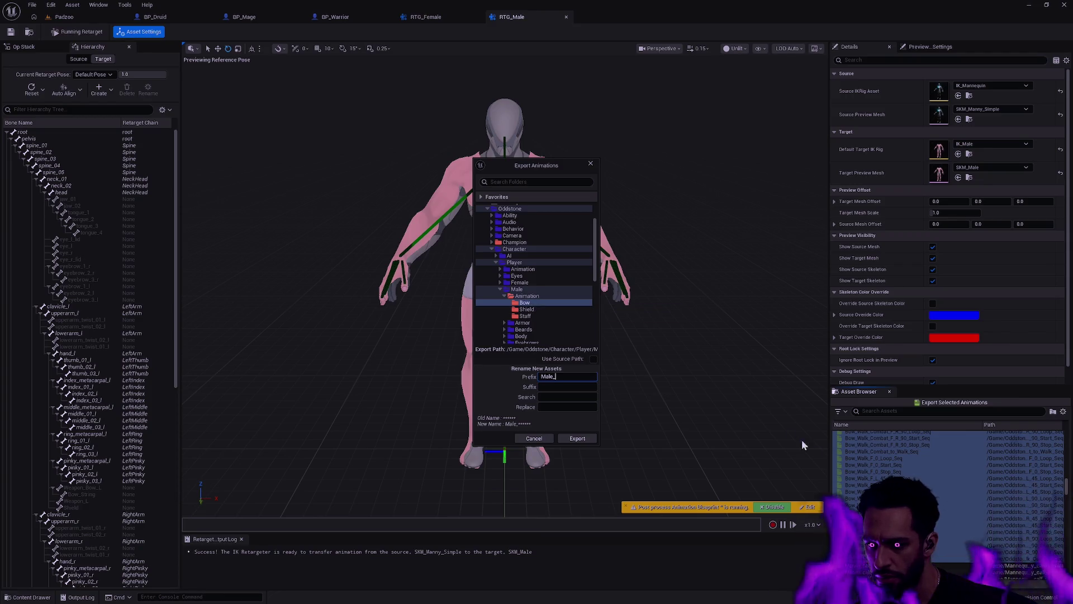
{"action": "left_click", "coordinate": [570, 438]}
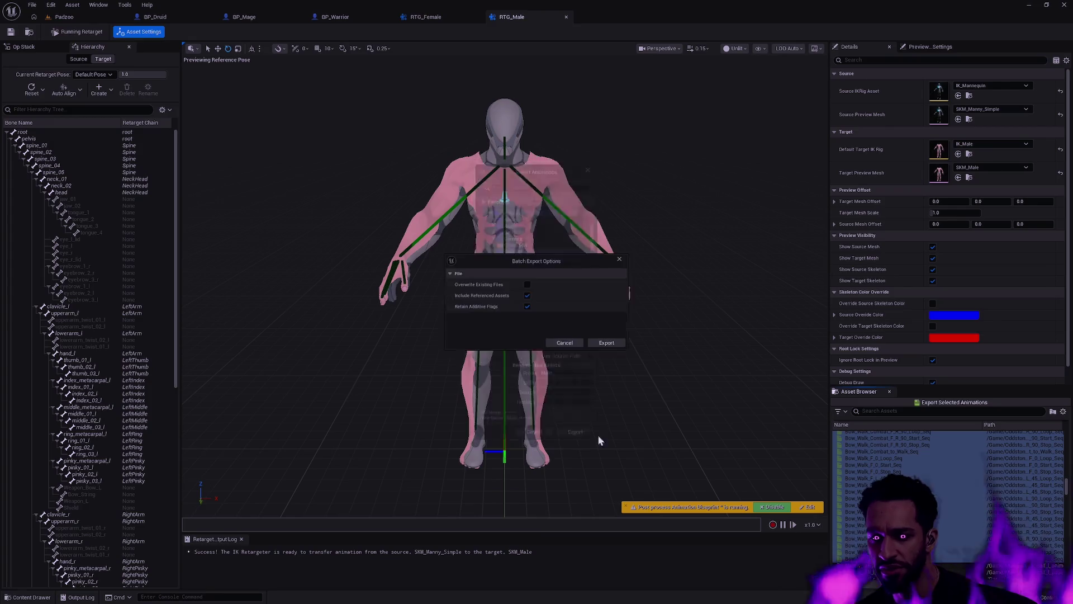
- Confirm the Bow batch export, then close the Content Browser once it finishes
{"action": "left_click", "coordinate": [609, 343]}
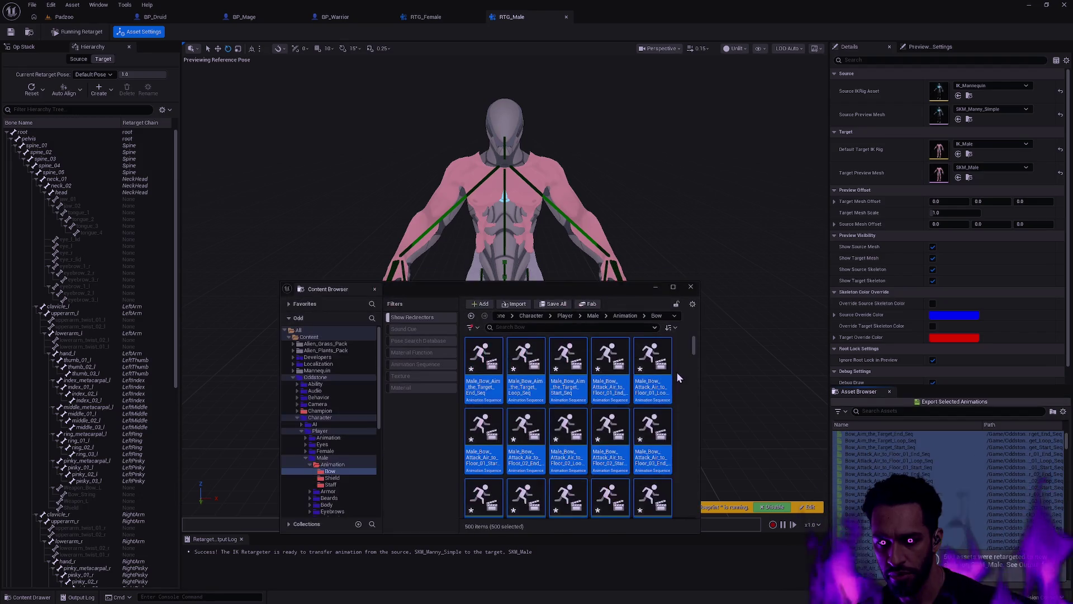
{"action": "left_click", "coordinate": [692, 287]}
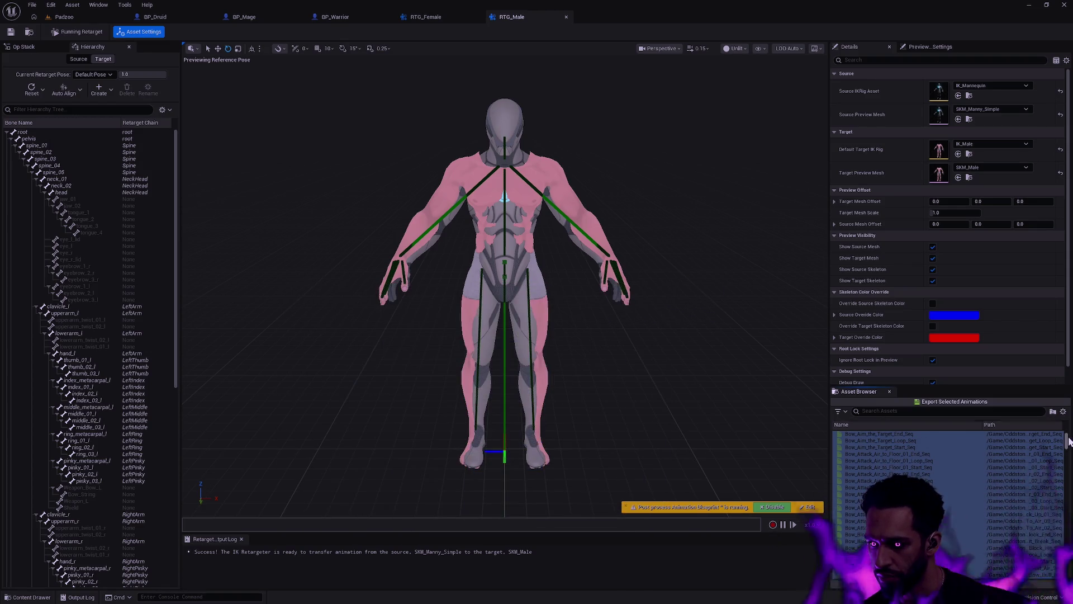
- Filter the asset list to 'Shield' and select all the Shield animations
{"action": "scroll", "coordinate": [1067, 445], "scroll_direction": "up", "scroll_amount": 10}
{"action": "scroll", "coordinate": [1067, 444], "scroll_direction": "down", "scroll_amount": 5}
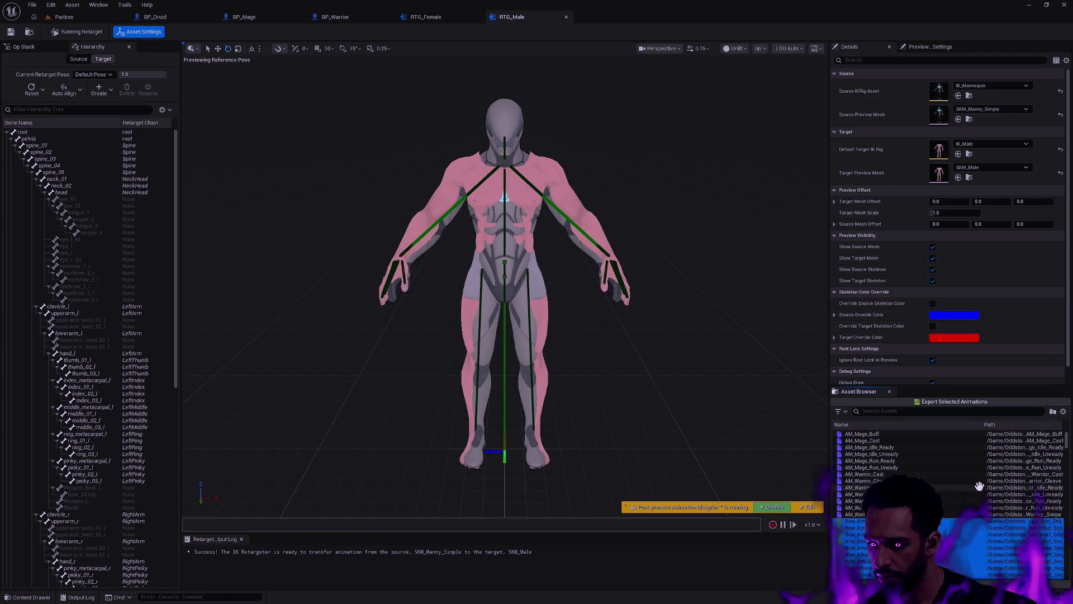
{"action": "left_click", "coordinate": [890, 411]}
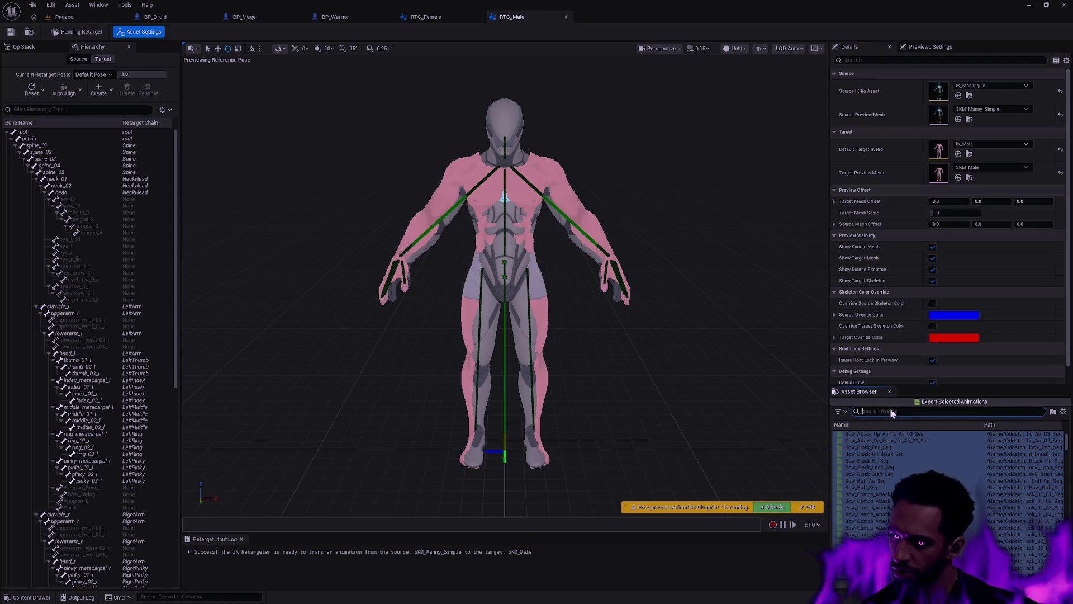
{"action": "type", "text": "Shield"}
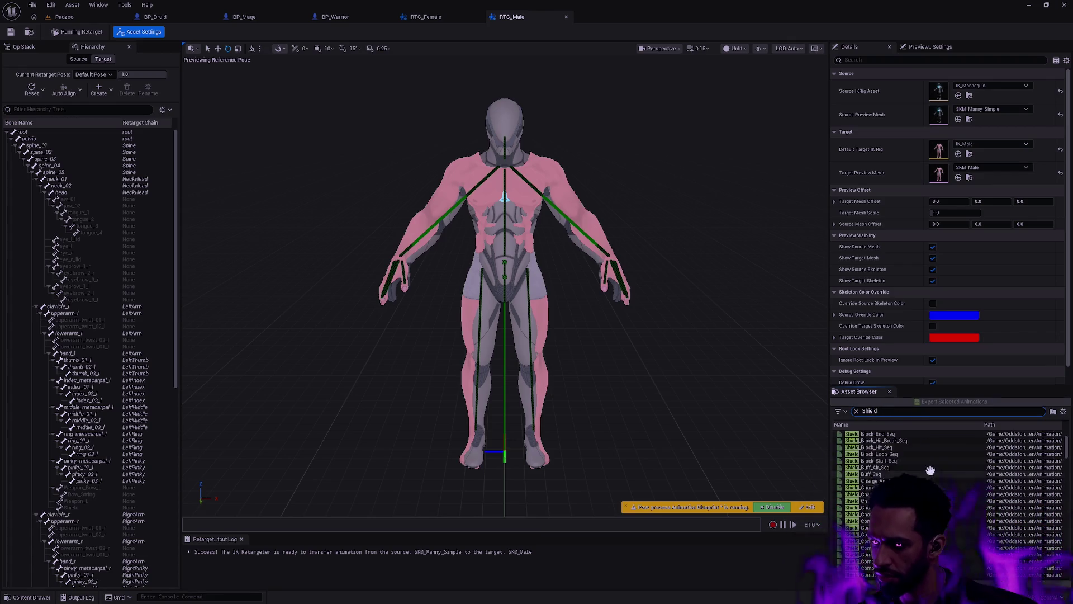
{"action": "left_click", "coordinate": [886, 434]}
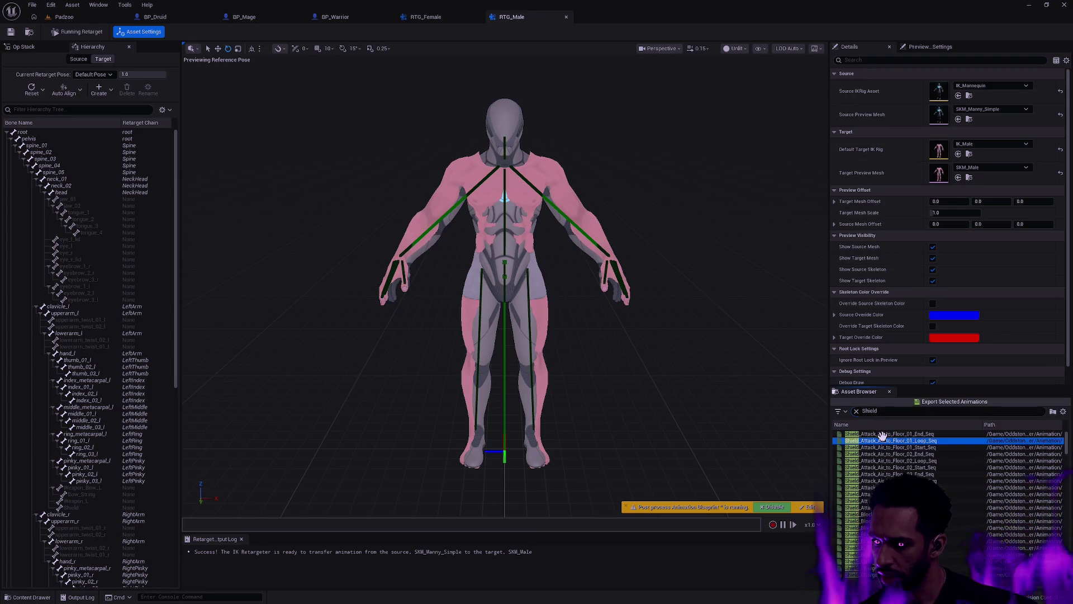
{"action": "left_click_drag", "start_coordinate": [1066, 442], "coordinate": [1067, 590]}
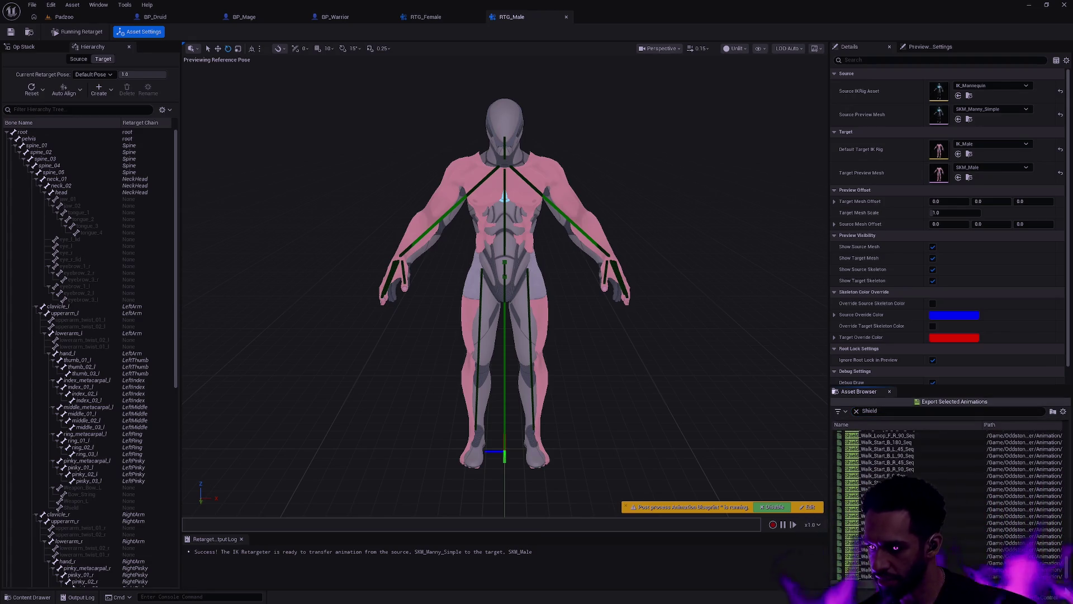
{"action": "left_click", "coordinate": [872, 577], "text": "shift"}
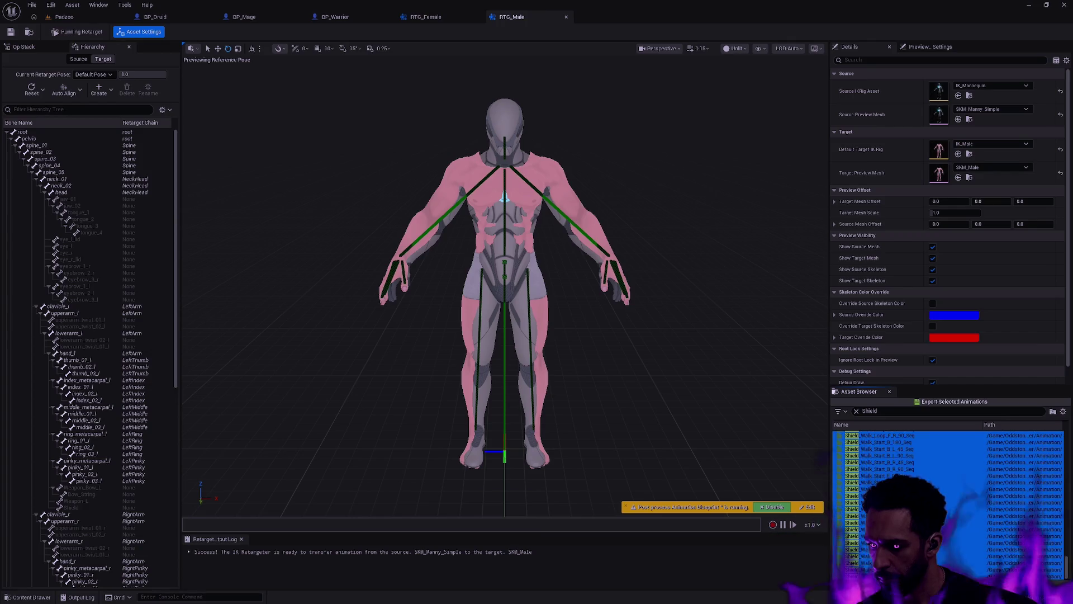
- Batch-export them to Male/Animation/Shield with prefix Male_, producing 366 sequences
{"action": "left_click", "coordinate": [937, 401]}
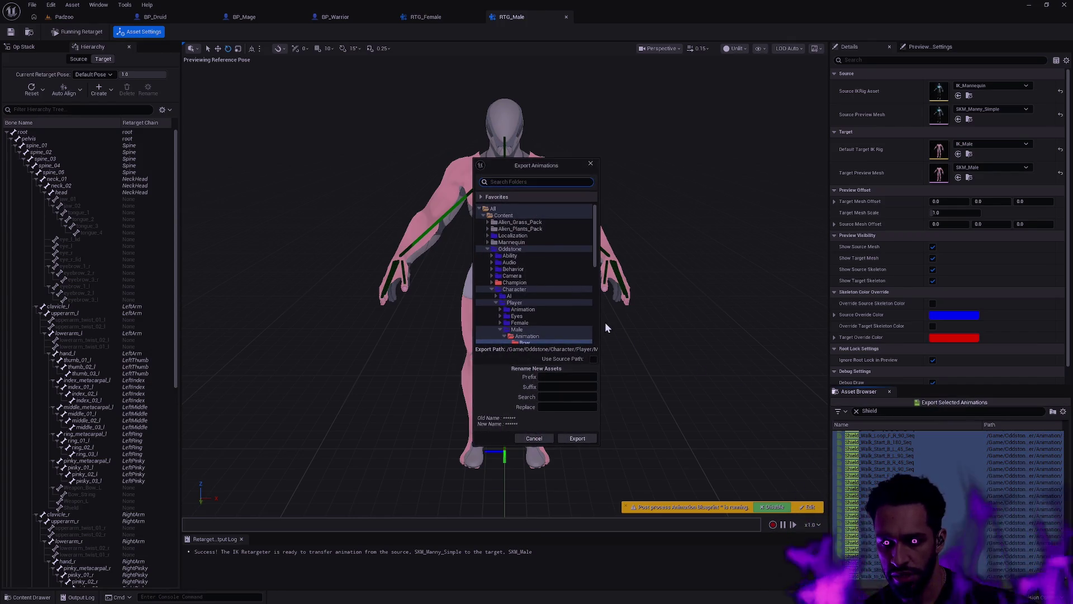
{"action": "scroll", "coordinate": [540, 313], "scroll_direction": "down", "scroll_amount": 3}
{"action": "scroll", "coordinate": [539, 308], "scroll_direction": "down", "scroll_amount": 2}
{"action": "left_click", "coordinate": [532, 282]}
{"action": "left_click", "coordinate": [562, 377]}
{"action": "type", "text": "Male_"}
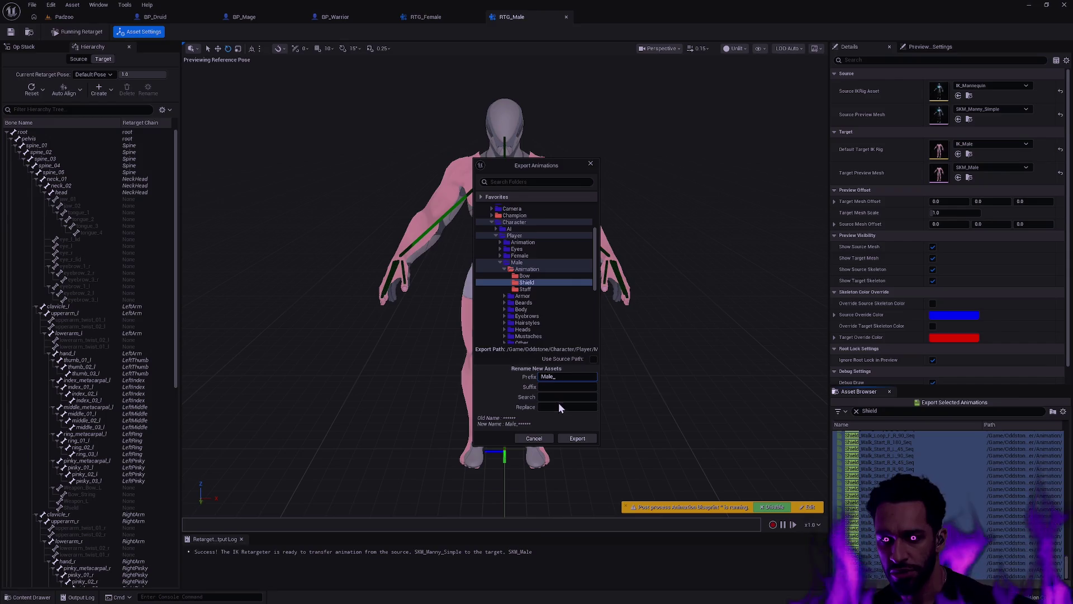
{"action": "left_click", "coordinate": [573, 438]}
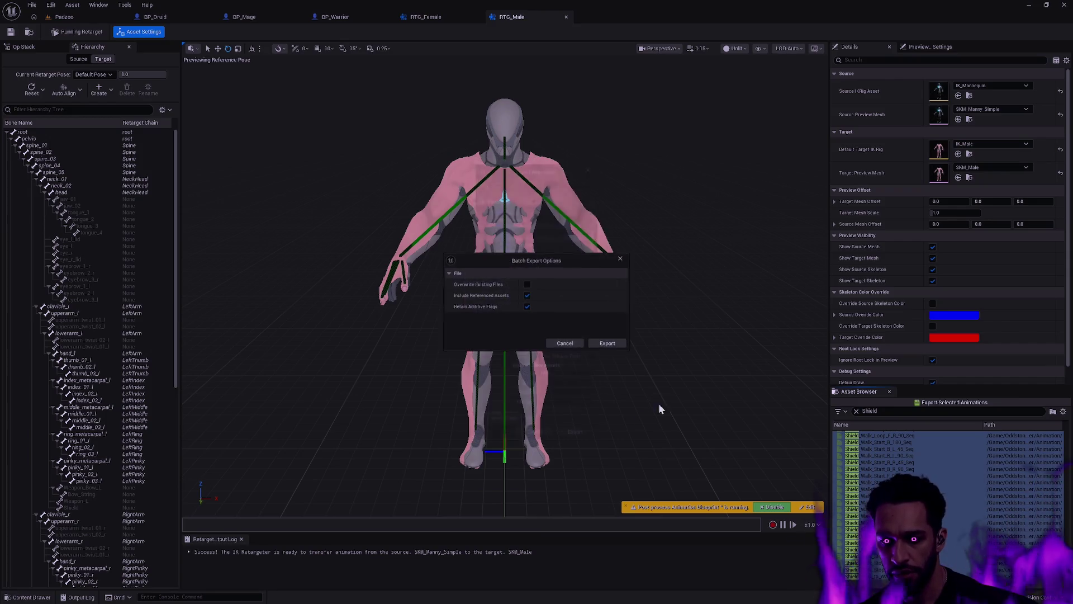
{"action": "left_click", "coordinate": [607, 344]}
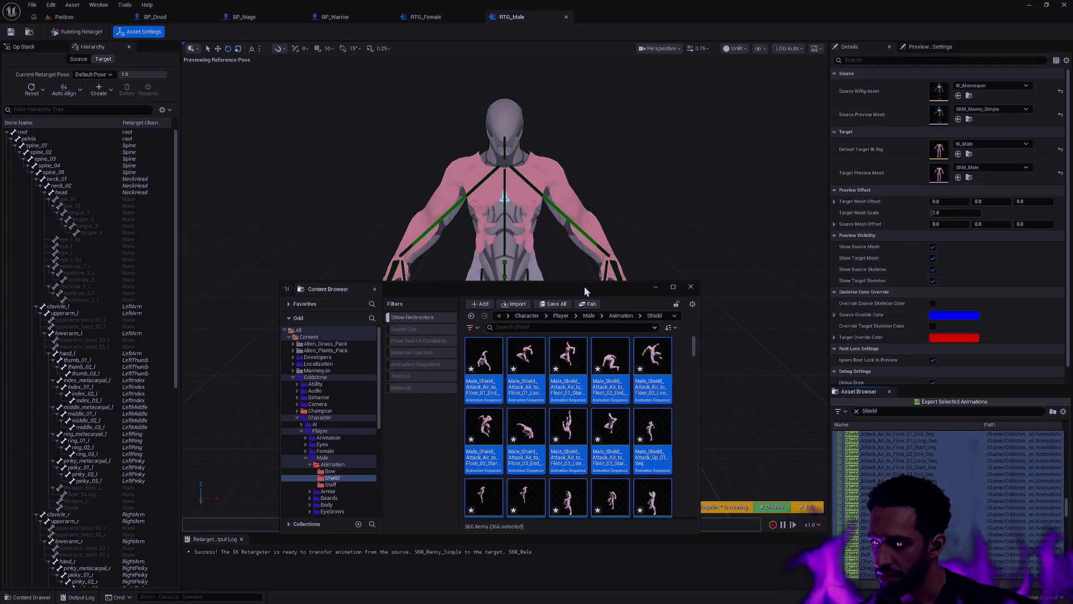
{"action": "left_click_drag", "start_coordinate": [585, 286], "coordinate": [587, 263]}
- Close the Content Browser and filter the asset list to 'Staff'
{"action": "left_click", "coordinate": [693, 263]}
{"action": "double_click", "coordinate": [893, 411]}
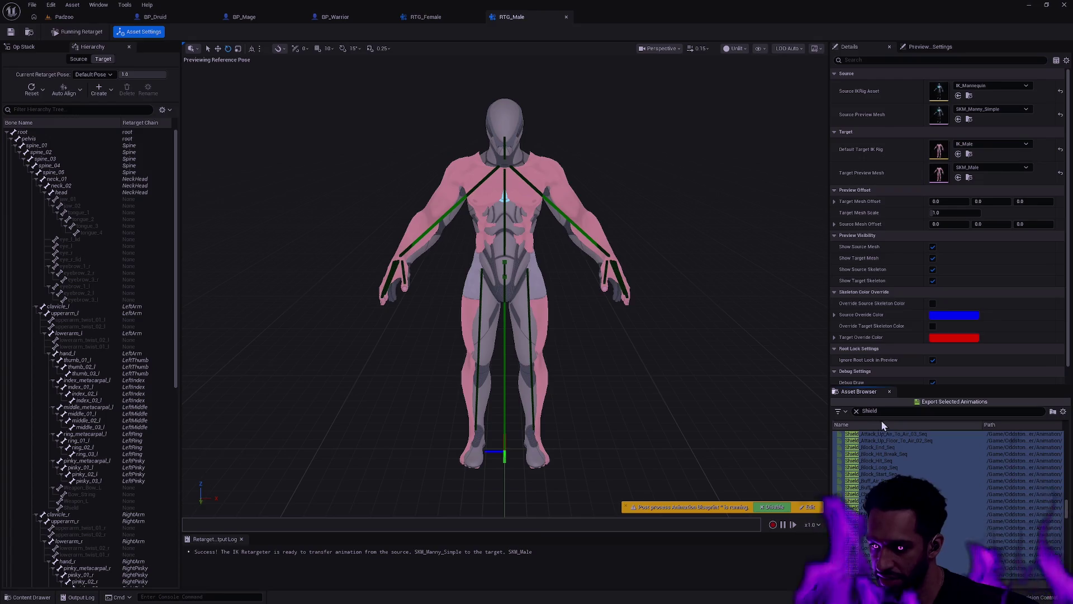
{"action": "type", "text": "Staff"}
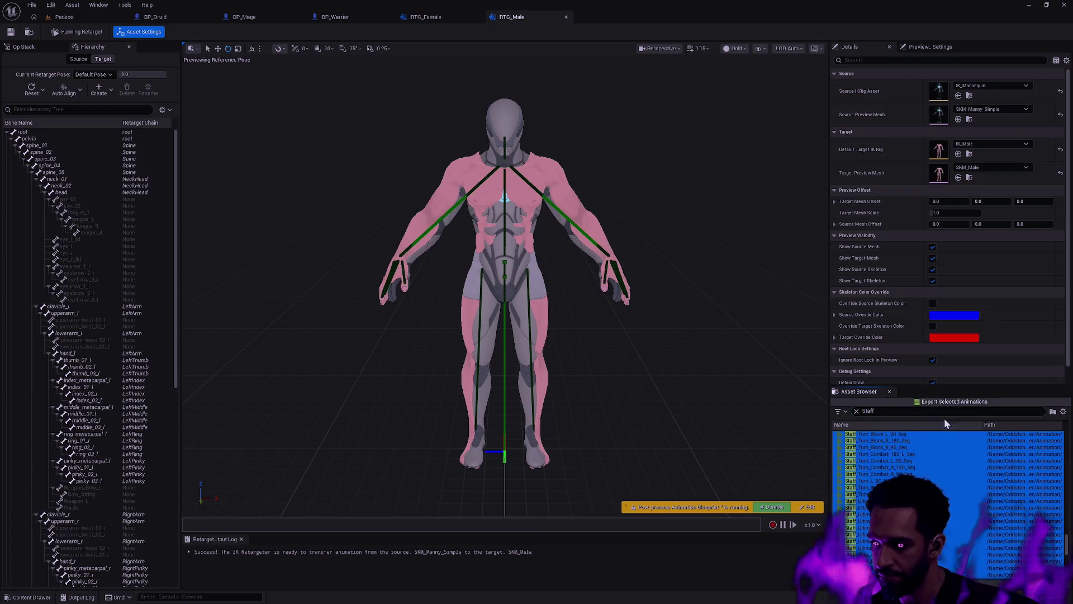
- Set the export destination to Male/Animation/Staff with prefix Male_ and proceed to export
{"action": "left_click", "coordinate": [922, 404]}
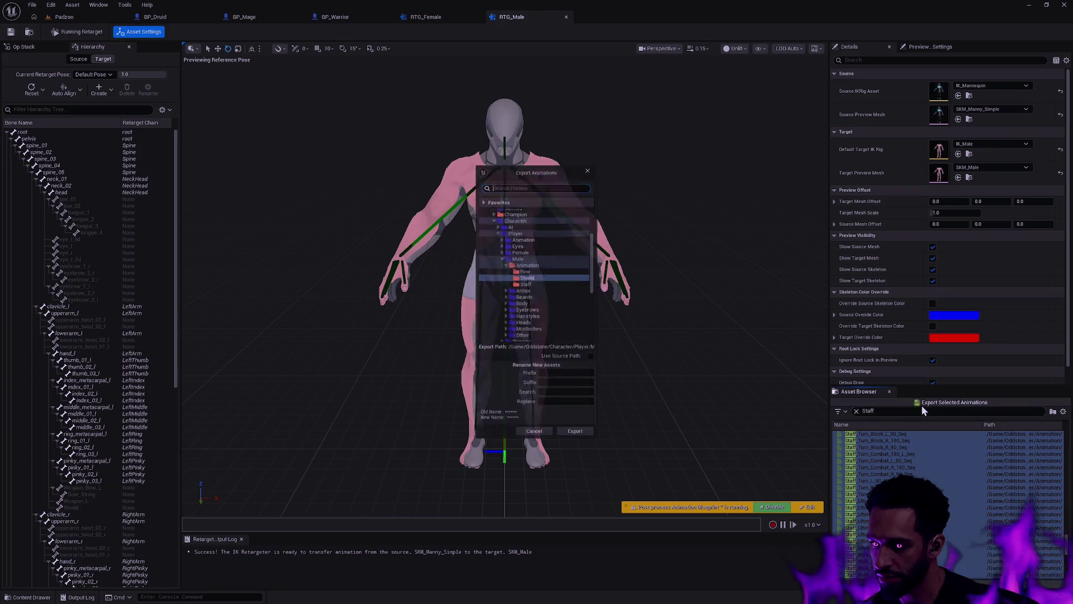
{"action": "left_click", "coordinate": [532, 283]}
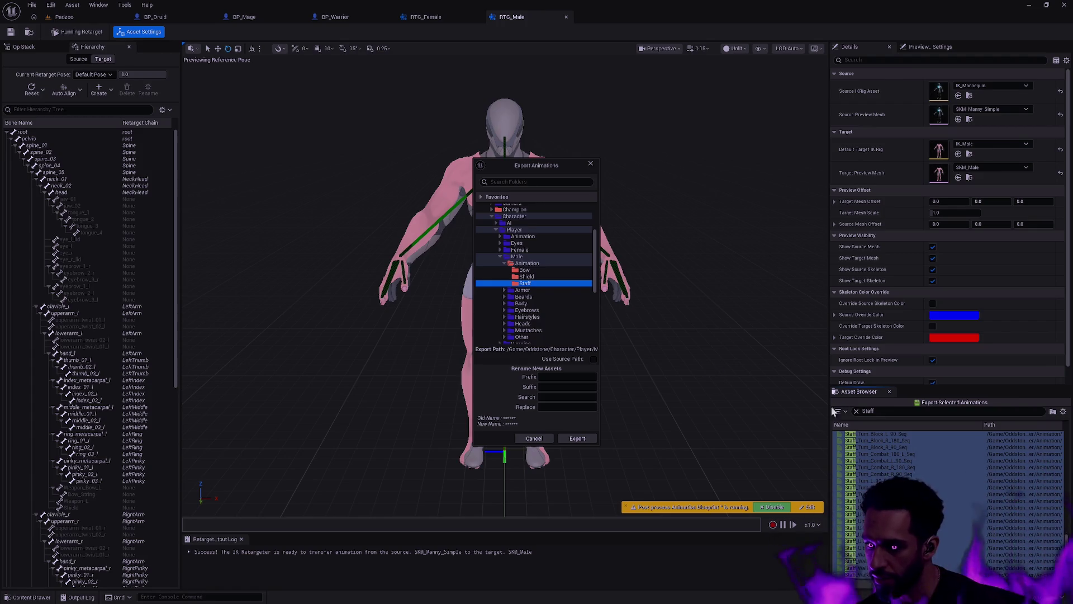
{"action": "left_click", "coordinate": [561, 377]}
{"action": "type", "text": "Male_"}
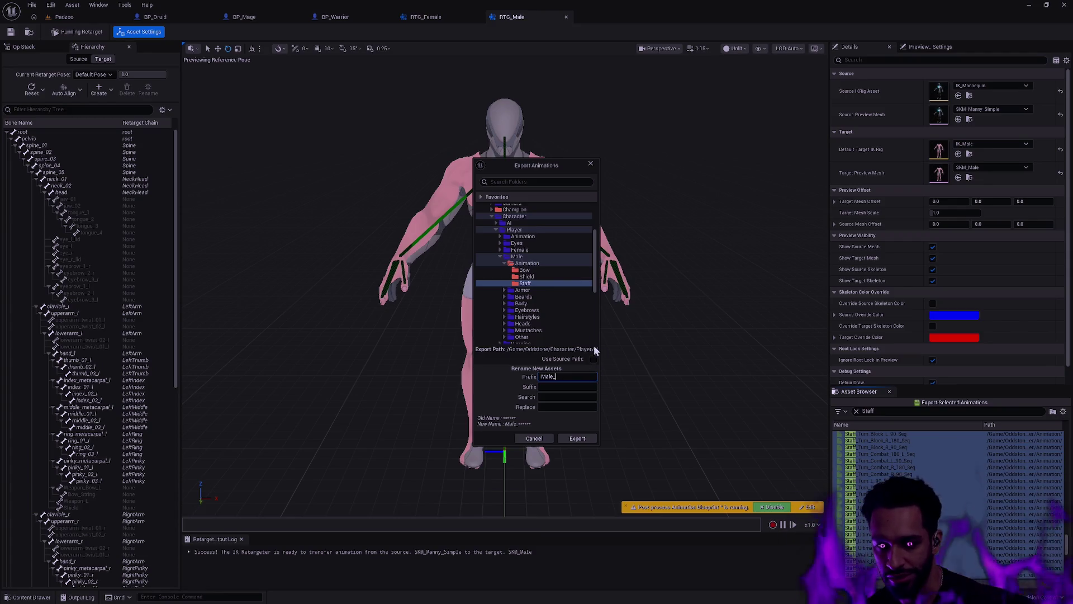
{"action": "left_click_drag", "start_coordinate": [531, 172], "coordinate": [497, 156]}
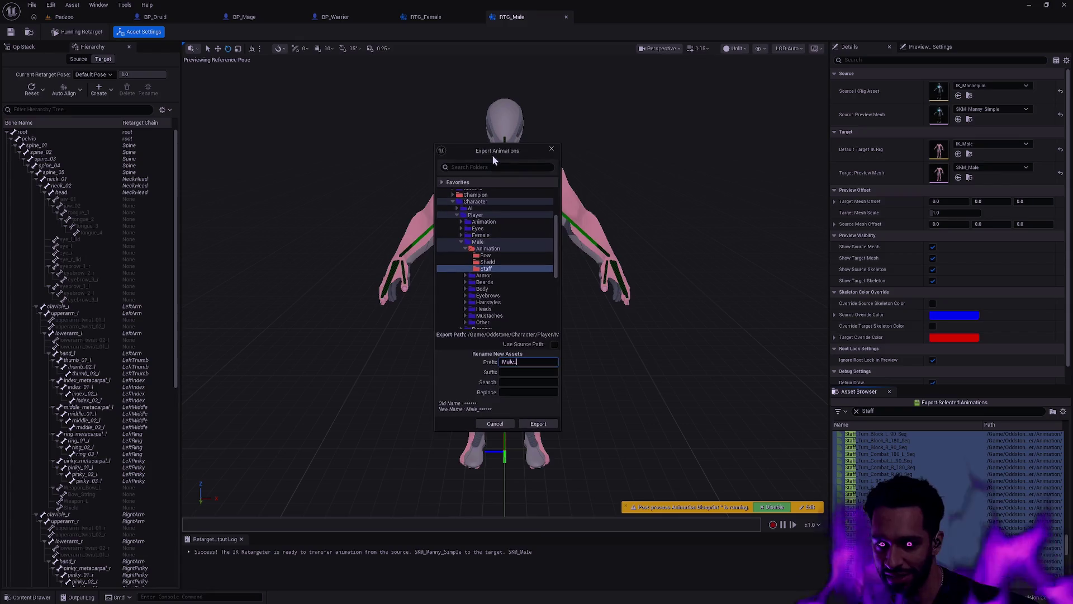
{"action": "left_click", "coordinate": [547, 422]}
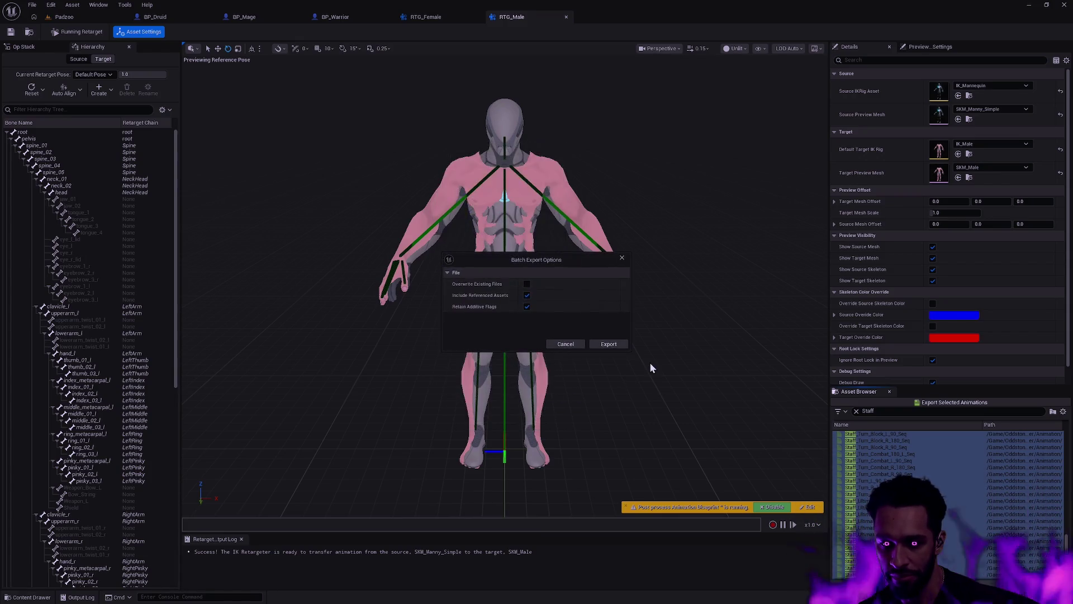
- Confirm the Staff export of 486 Male_Staff sequences, then select the empty Female/Animation folder
{"action": "left_click", "coordinate": [608, 345]}
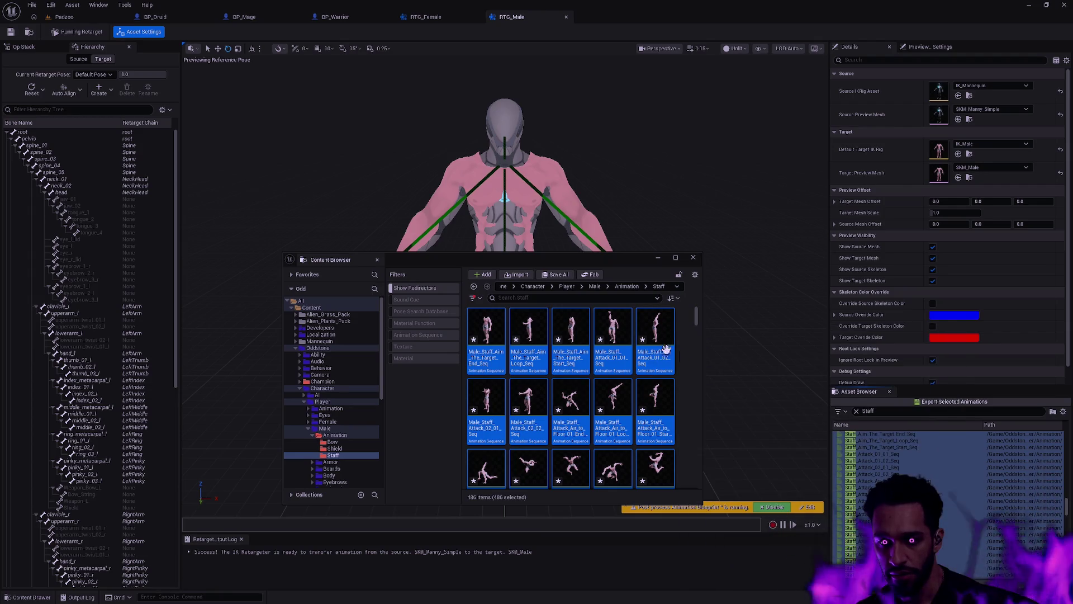
{"action": "scroll", "coordinate": [313, 403], "scroll_direction": "down", "scroll_amount": 2}
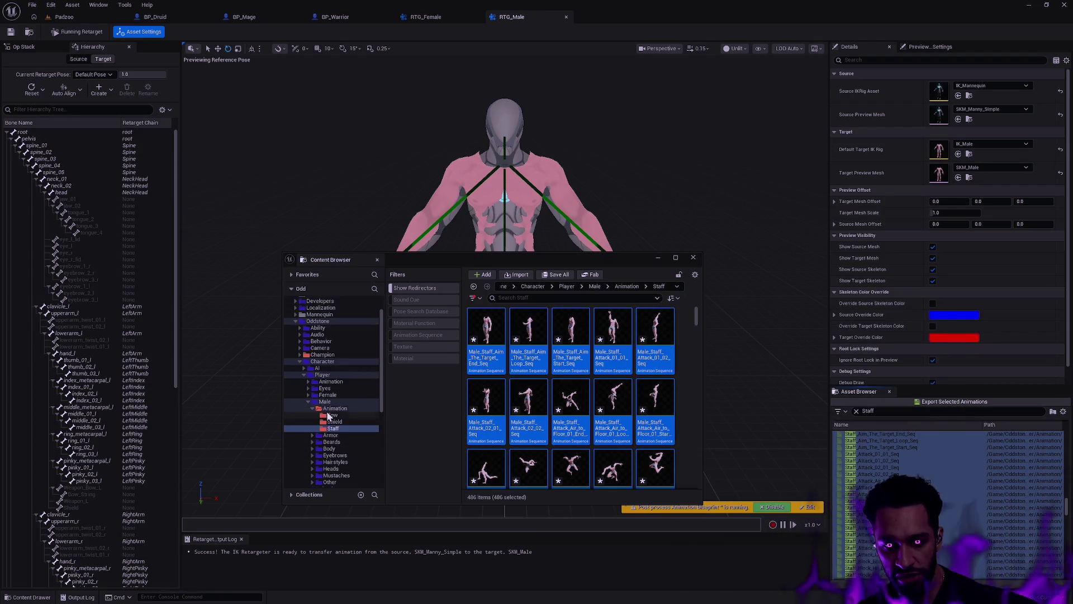
{"action": "left_click", "coordinate": [308, 394]}
{"action": "left_click", "coordinate": [334, 401]}
{"action": "right_click", "coordinate": [334, 401]}
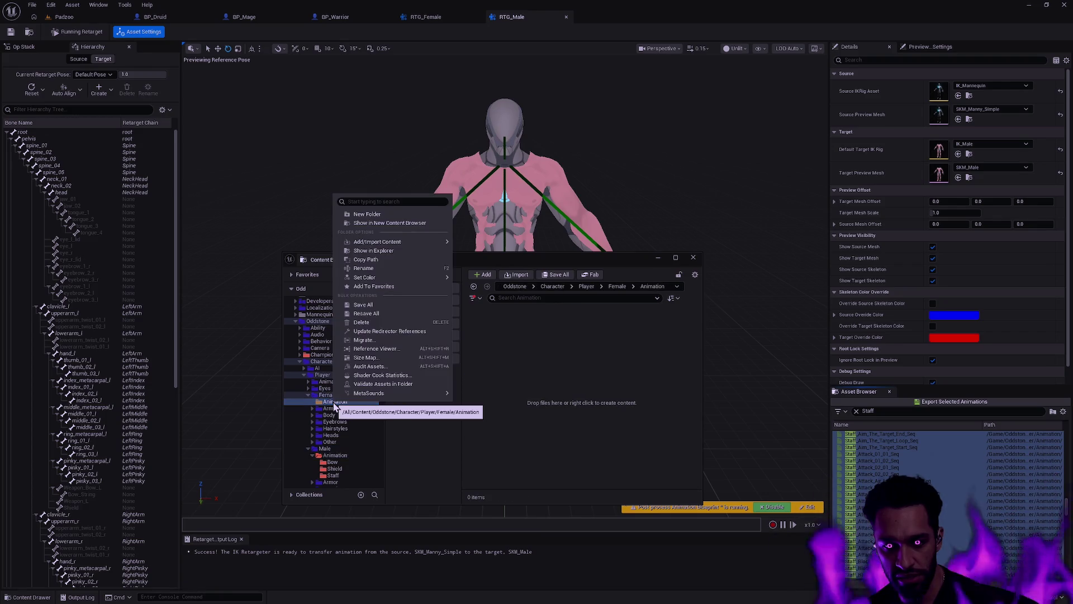
- Create Bow, Shield and Staff subfolders inside Female/Animation
{"action": "right_click", "coordinate": [523, 377]}
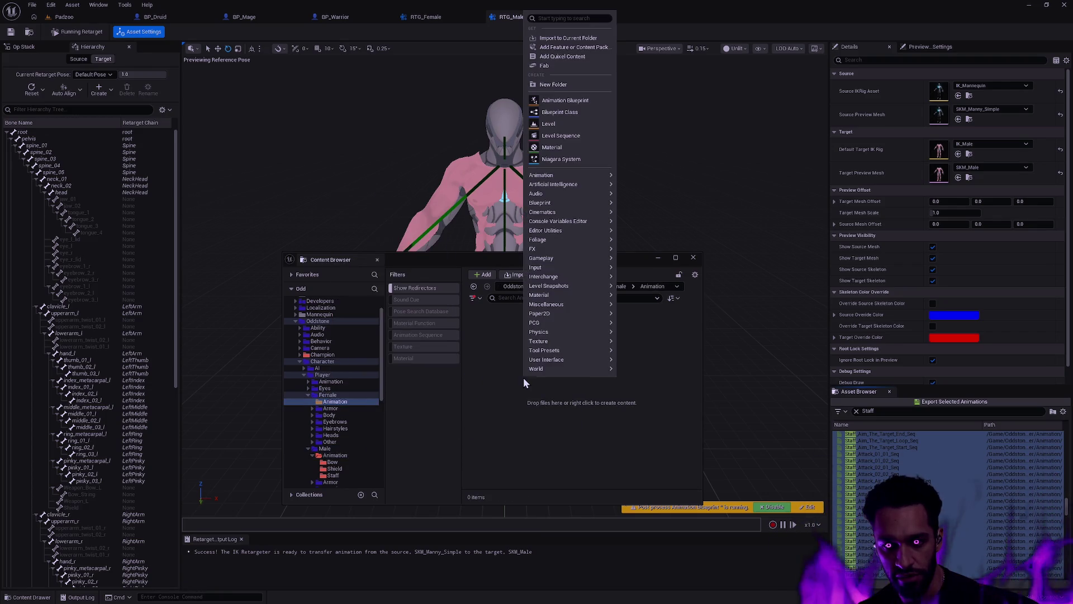
{"action": "left_click", "coordinate": [552, 84]}
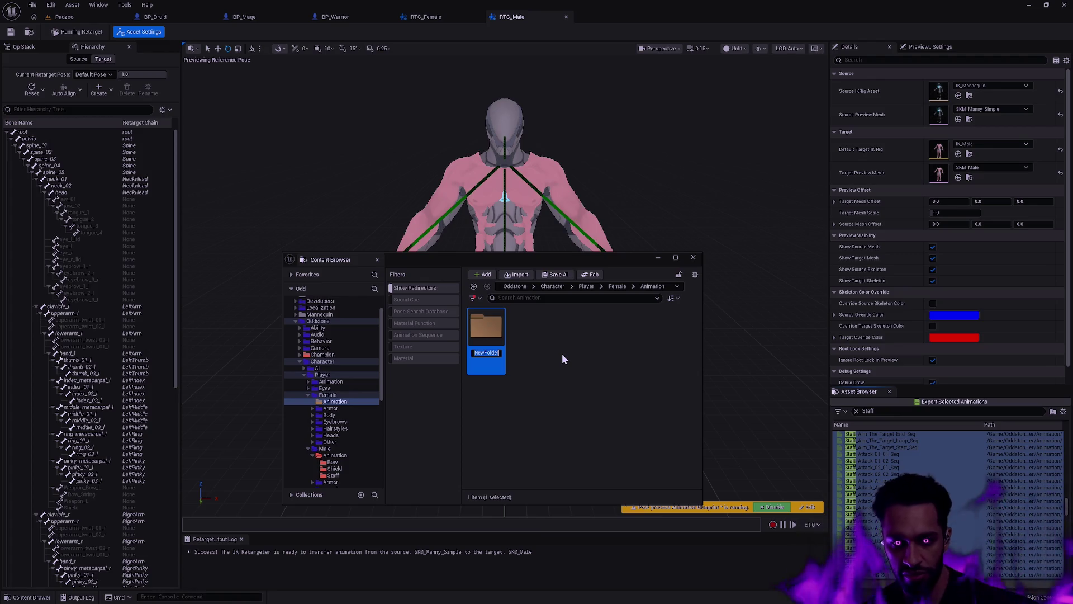
{"action": "type", "text": "Bow"}
{"action": "key", "text": "Return"}
{"action": "right_click", "coordinate": [562, 353]}
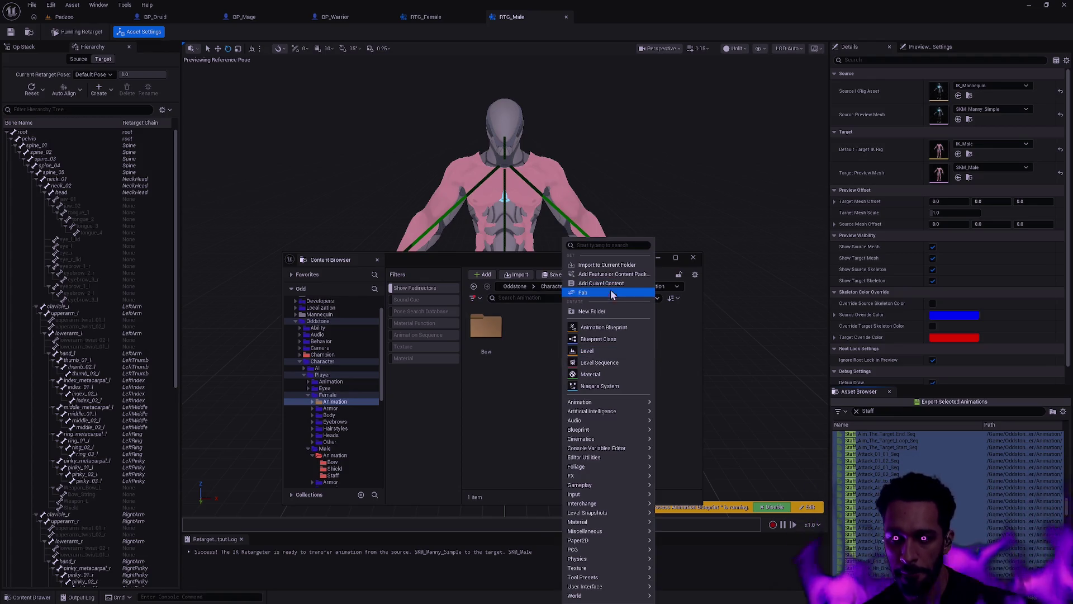
{"action": "left_click", "coordinate": [606, 308]}
{"action": "type", "text": "Shield"}
{"action": "key", "text": "Return"}
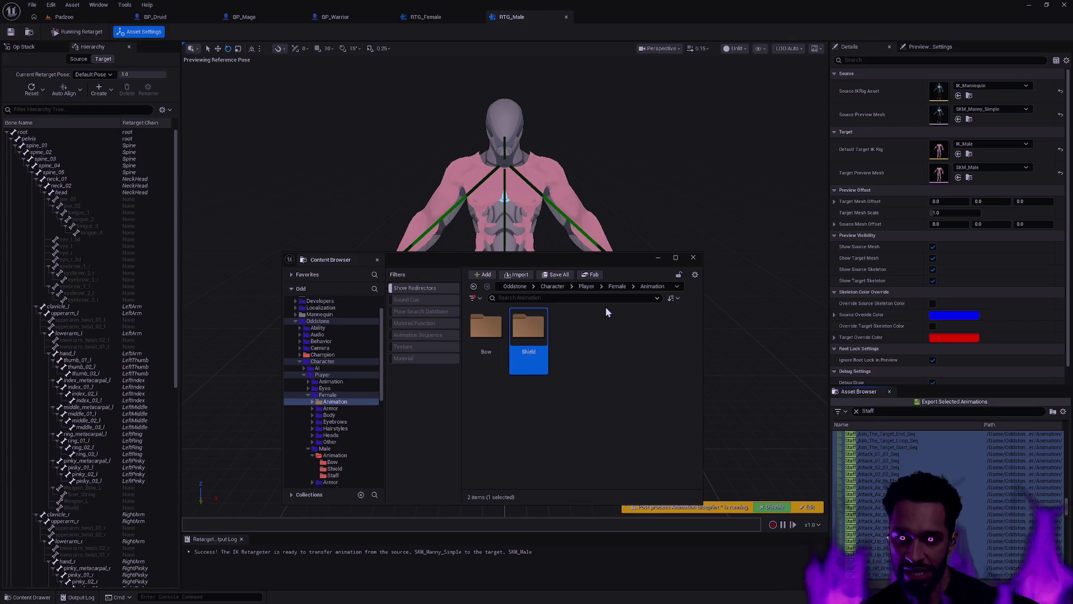
{"action": "left_click", "coordinate": [606, 344]}
{"action": "right_click", "coordinate": [606, 343]}
{"action": "left_click", "coordinate": [638, 309]}
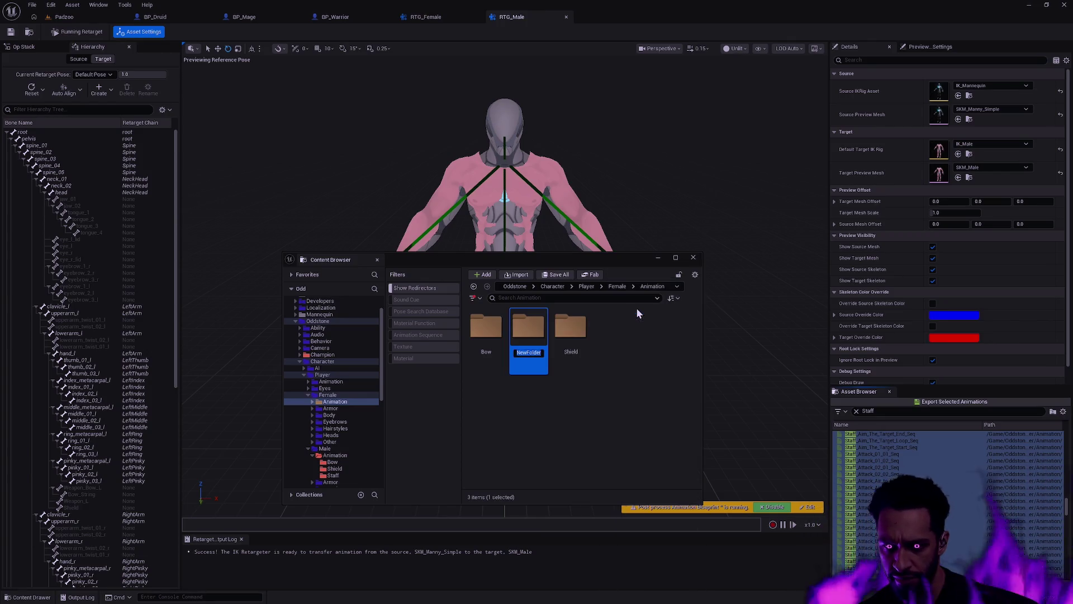
{"action": "type", "text": "Staff"}
{"action": "key", "text": "Return"}
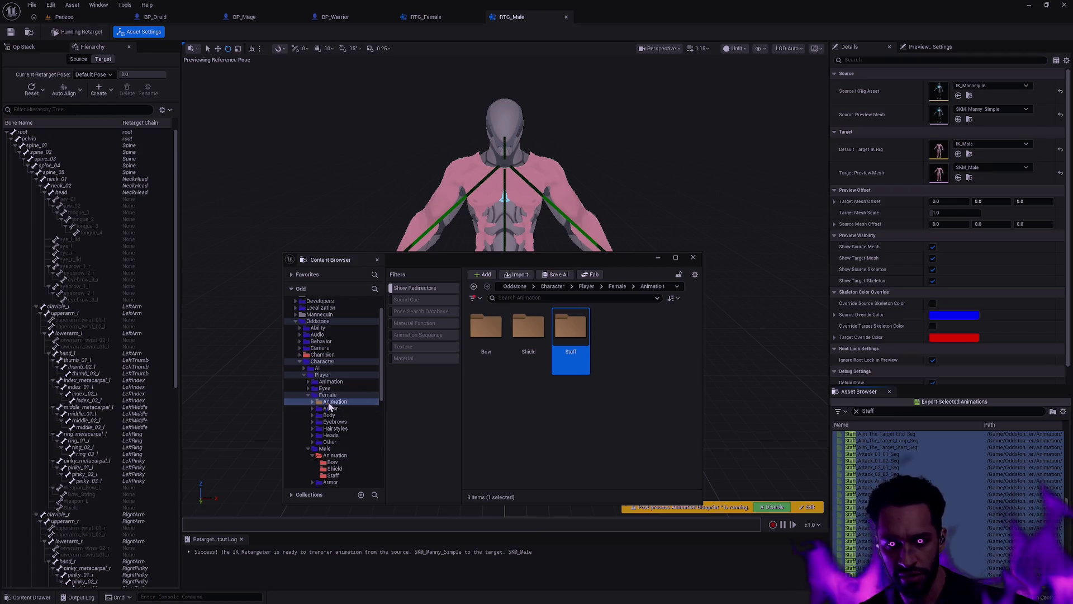
- Colour the Animation folder and its three weapon subfolders red
{"action": "left_click", "coordinate": [334, 421], "text": "shift"}
{"action": "right_click", "coordinate": [334, 421]}
{"action": "mouse_move", "coordinate": [389, 283]}
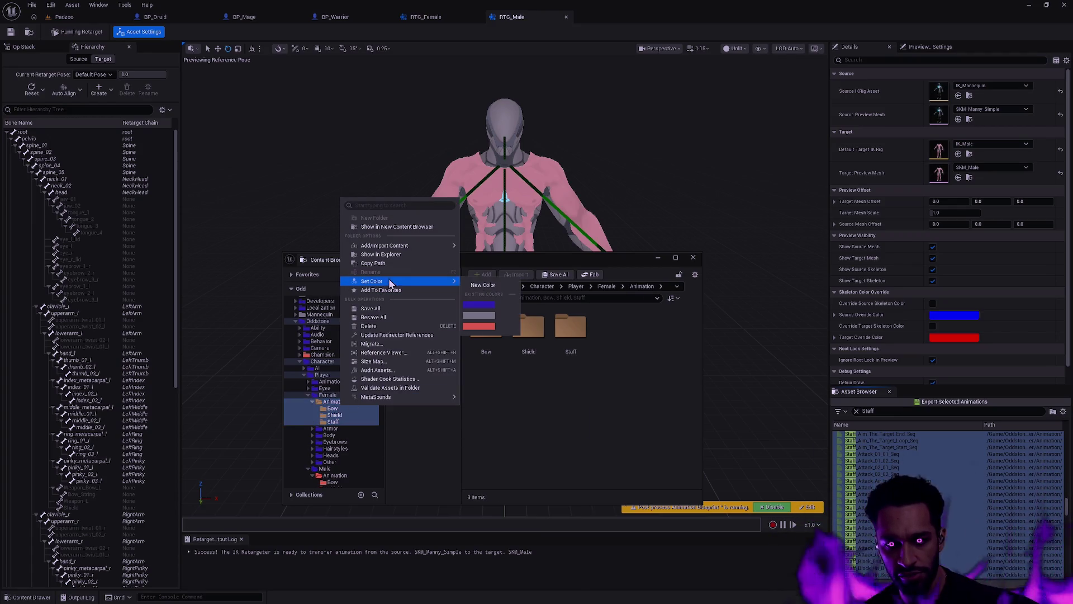
{"action": "left_click", "coordinate": [479, 325]}
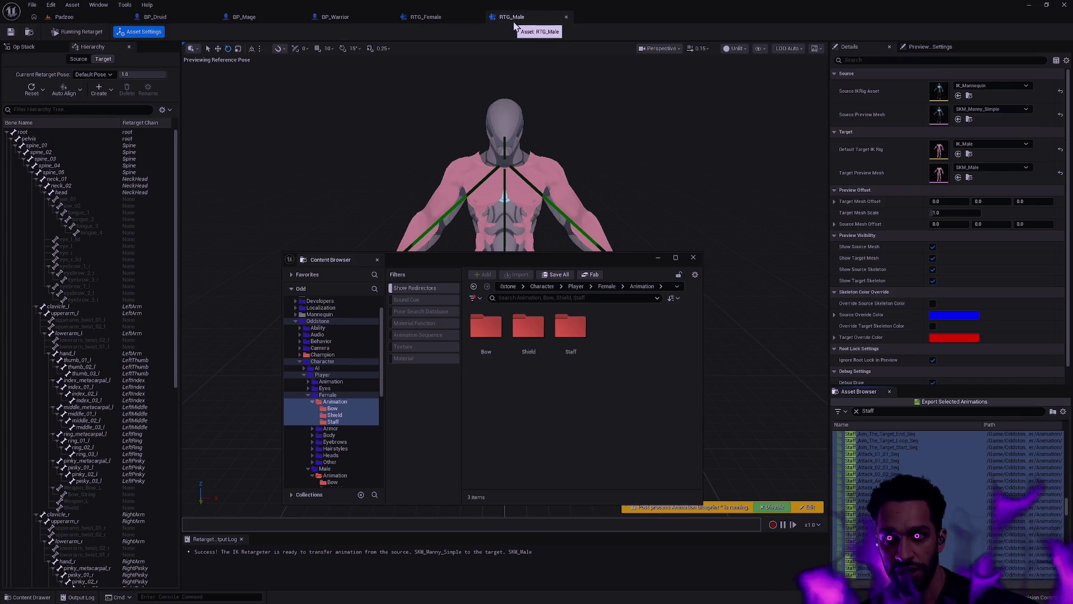
- In the RTG_Female retargeter, filter the asset list to 'Bow' and select all results
{"action": "left_click", "coordinate": [426, 17]}
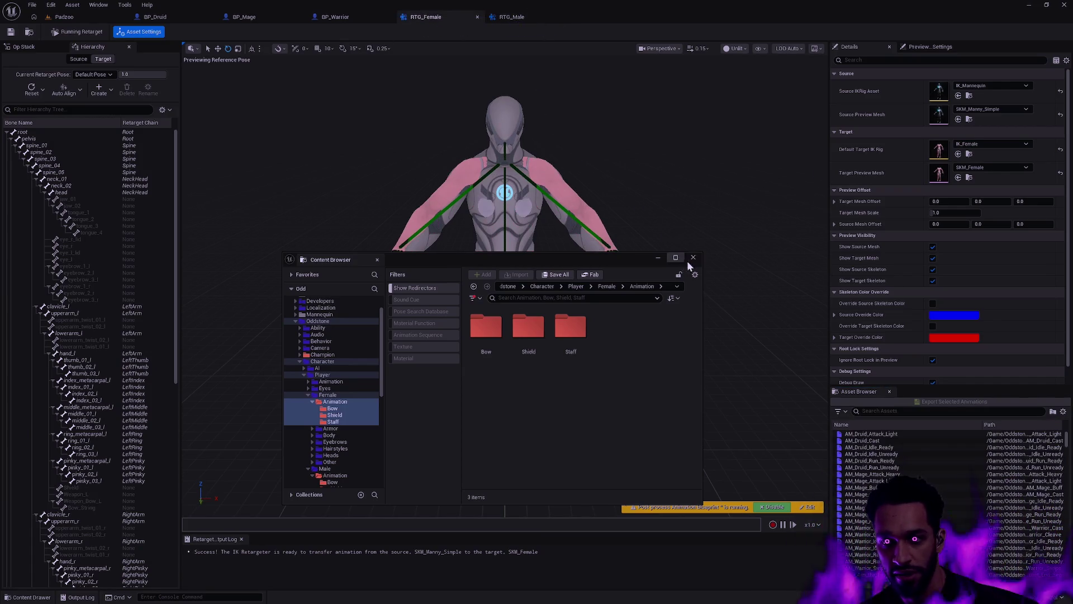
{"action": "mouse_move", "coordinate": [599, 258]}
{"action": "left_mouse_down"}
{"action": "mouse_move", "coordinate": [884, 218]}
{"action": "mouse_move", "coordinate": [503, 168]}
{"action": "mouse_move", "coordinate": [678, 320]}
{"action": "mouse_move", "coordinate": [637, 220]}
{"action": "left_mouse_up"}
{"action": "left_click", "coordinate": [885, 411]}
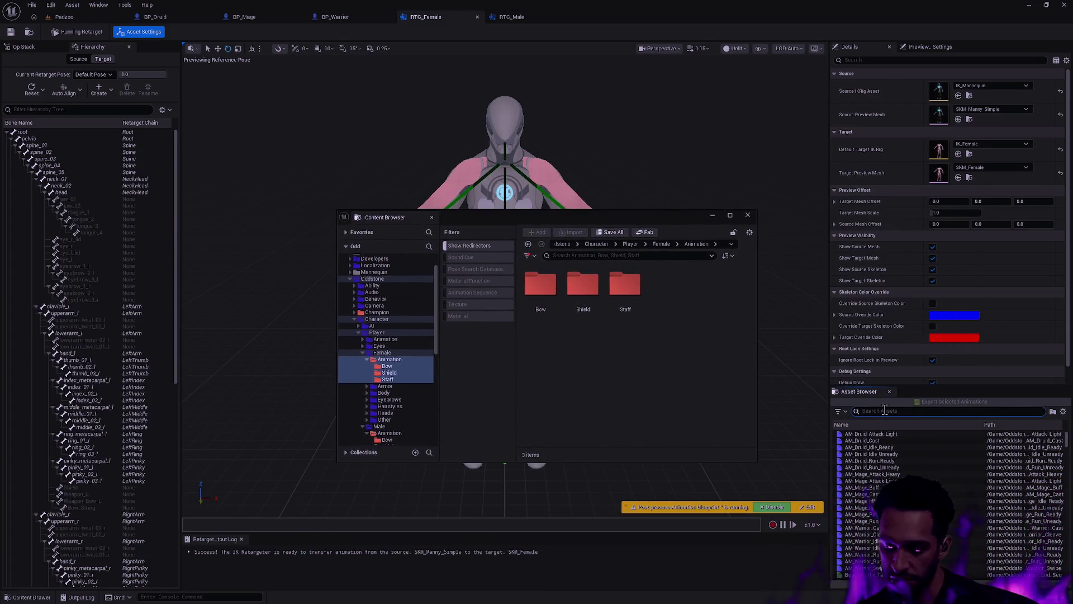
{"action": "type", "text": "Bow"}
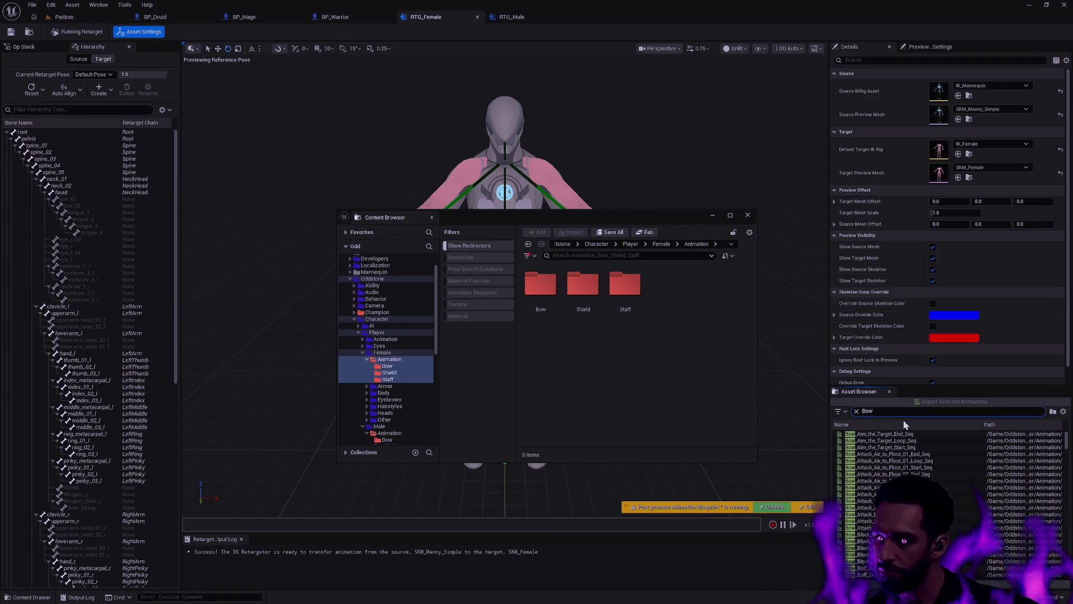
{"action": "left_click", "coordinate": [906, 461]}
{"action": "key", "text": "ctrl+a"}
- Choose Oddstone/Character/Player/Female/Animation/Bow as the export destination
{"action": "left_click", "coordinate": [936, 404]}
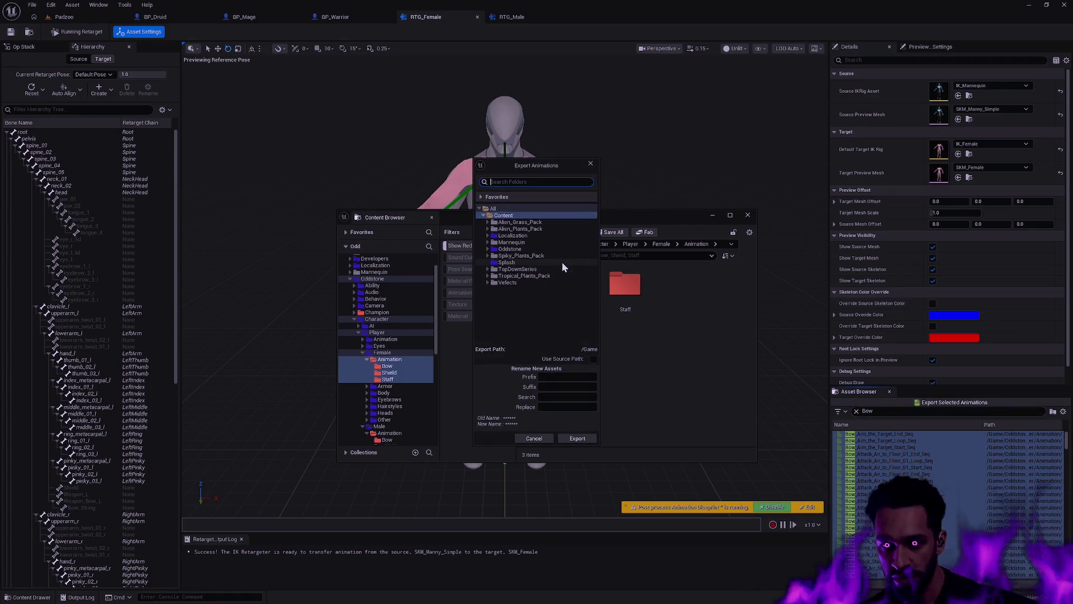
{"action": "left_click", "coordinate": [578, 439]}
{"action": "left_click", "coordinate": [748, 216]}
{"action": "left_click", "coordinate": [935, 402]}
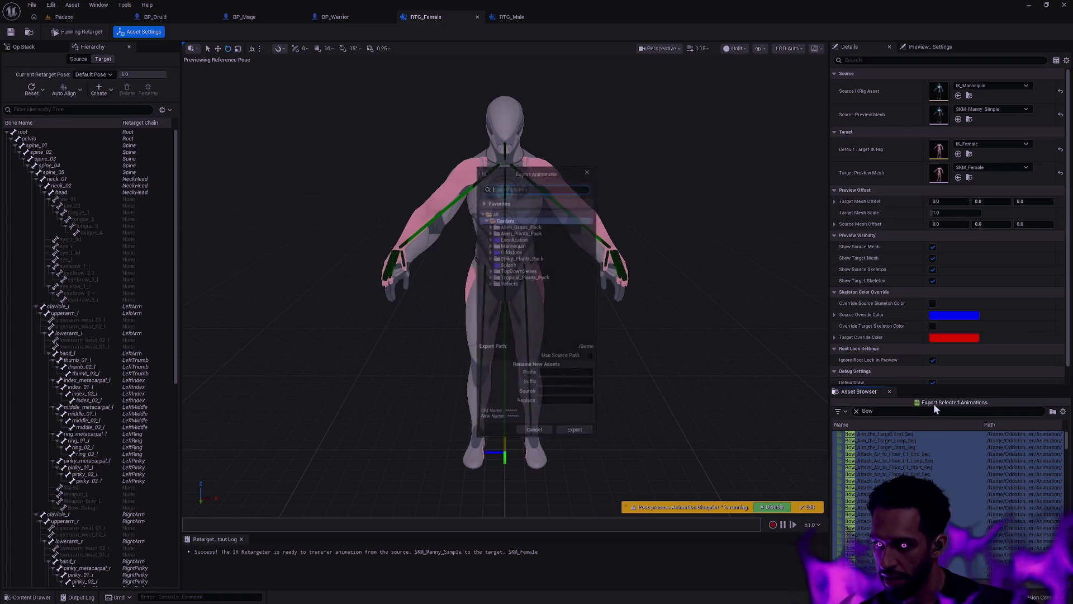
{"action": "left_click", "coordinate": [489, 250]}
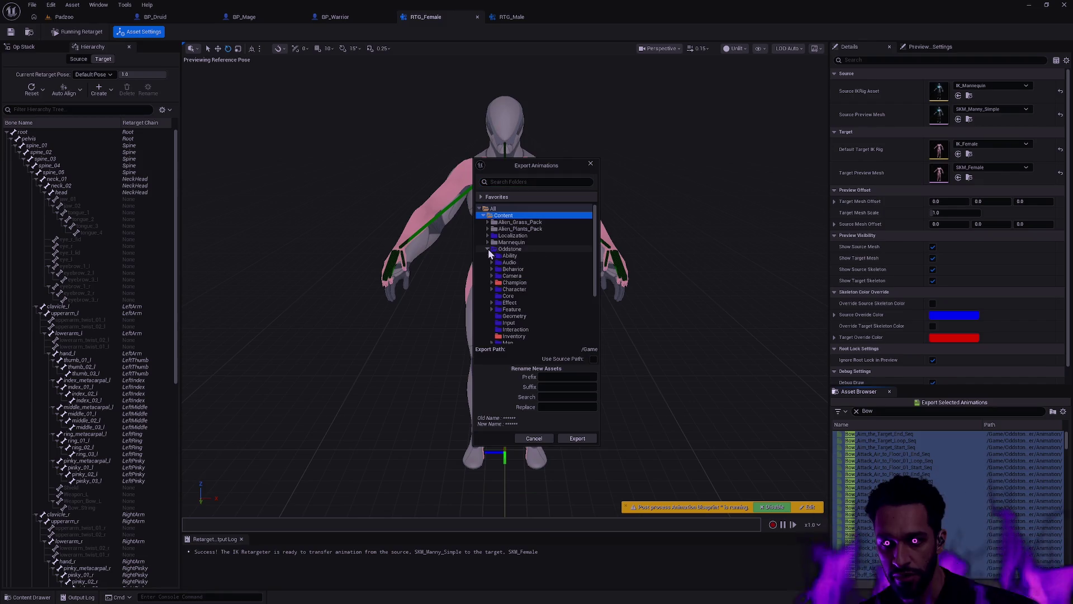
{"action": "left_click", "coordinate": [492, 289]}
{"action": "left_click", "coordinate": [496, 302]}
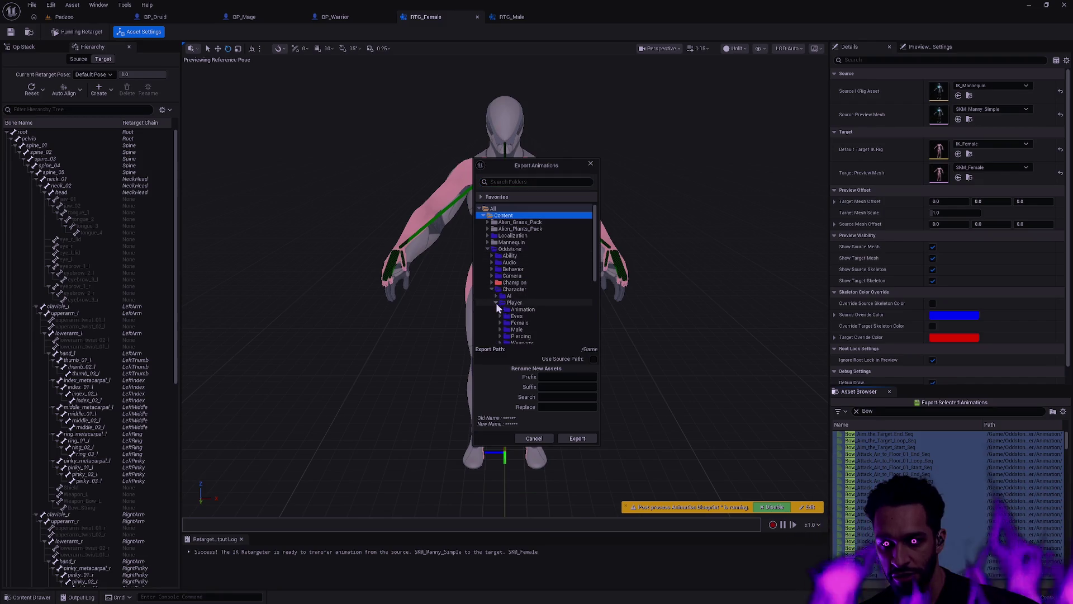
{"action": "left_click", "coordinate": [500, 323]}
{"action": "double_click", "coordinate": [520, 329]}
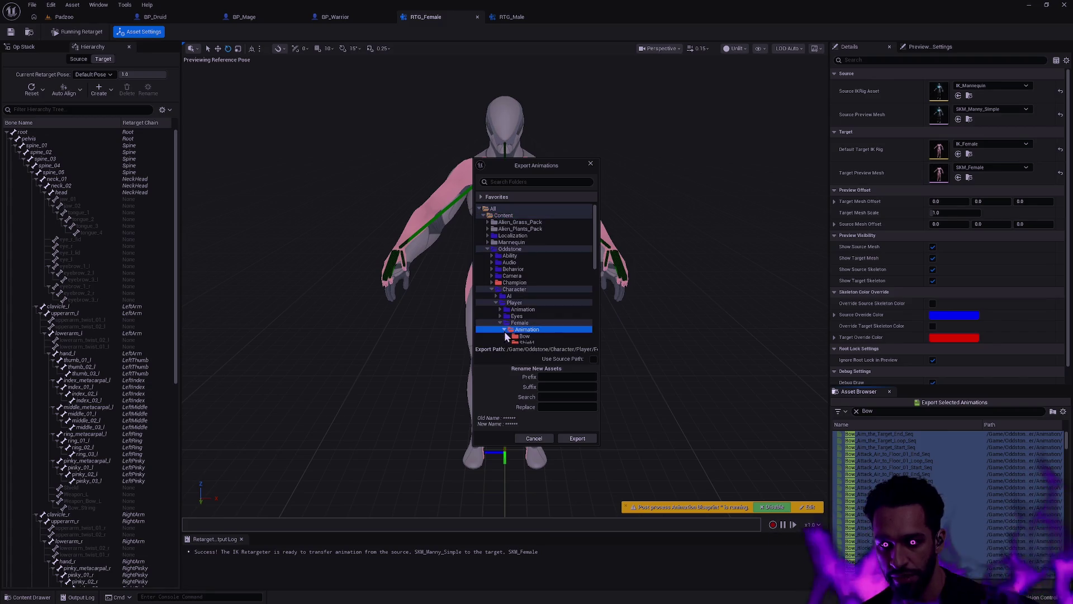
{"action": "left_click", "coordinate": [524, 336]}
- Set the prefix to Female_ and run the Bow batch export
{"action": "left_click", "coordinate": [562, 378]}
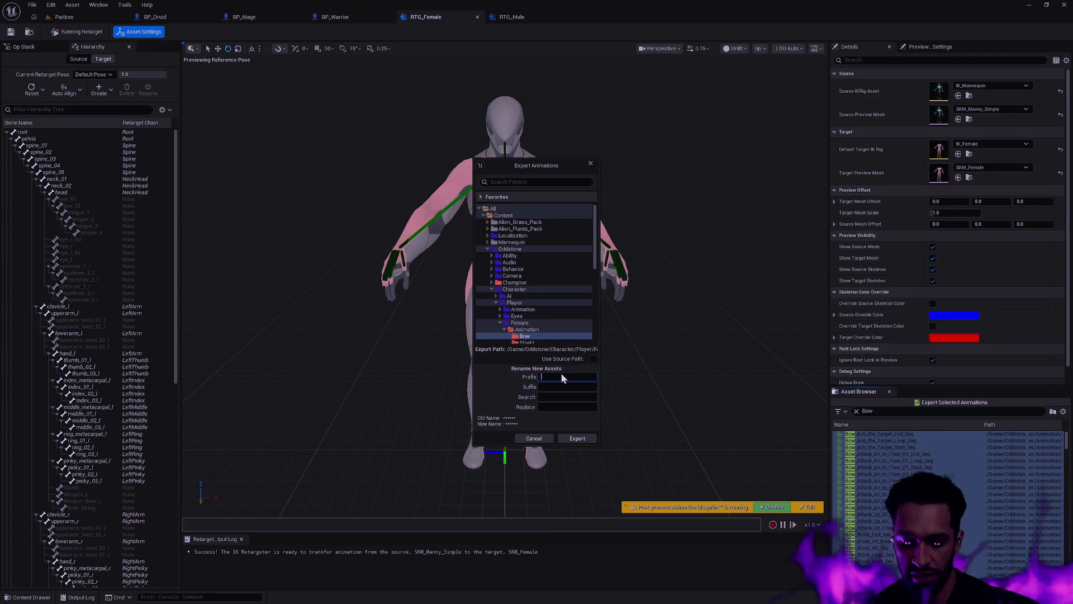
{"action": "type", "text": "Female_"}
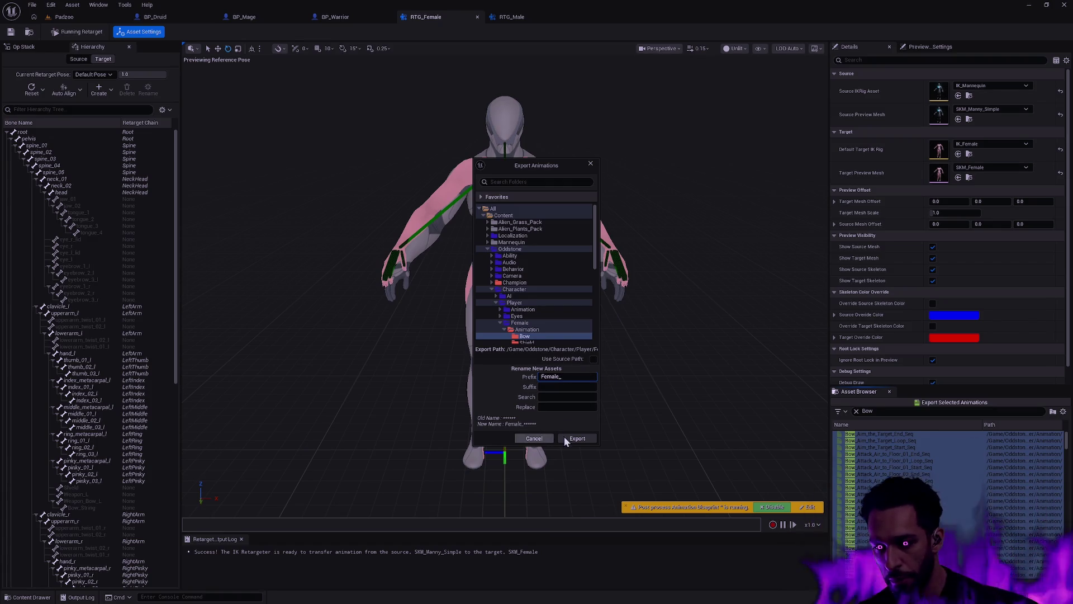
{"action": "left_click", "coordinate": [587, 439]}
{"action": "left_click", "coordinate": [610, 345]}
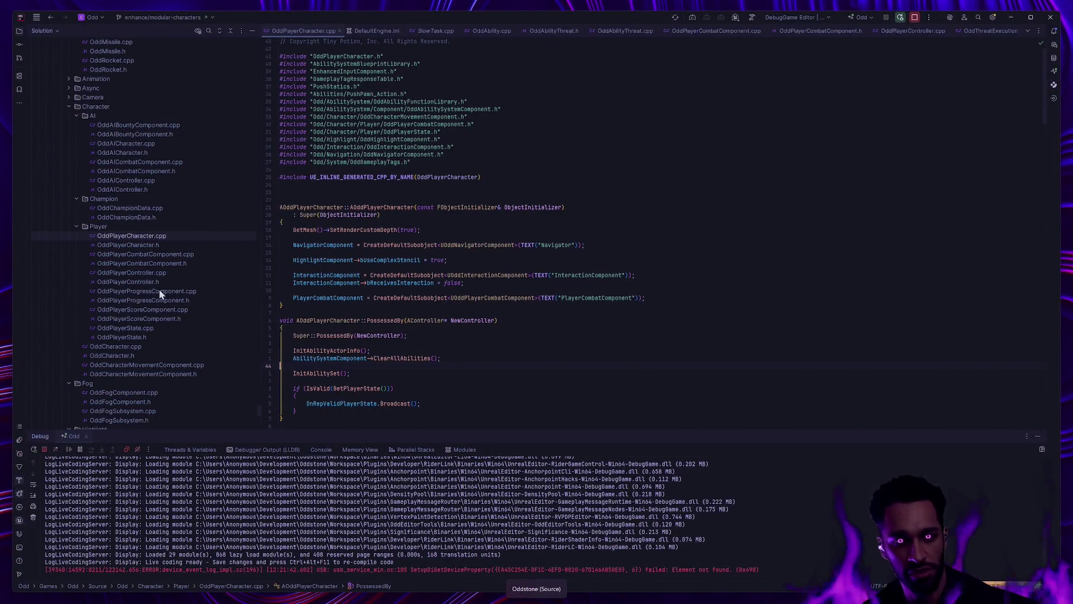
- Open OddPlayerCharacter.h, close the Debug panel, and scroll to the montage UPROPERTY declarations
{"action": "left_click", "coordinate": [159, 246]}
{"action": "scroll", "coordinate": [540, 387], "scroll_direction": "down", "scroll_amount": 5}
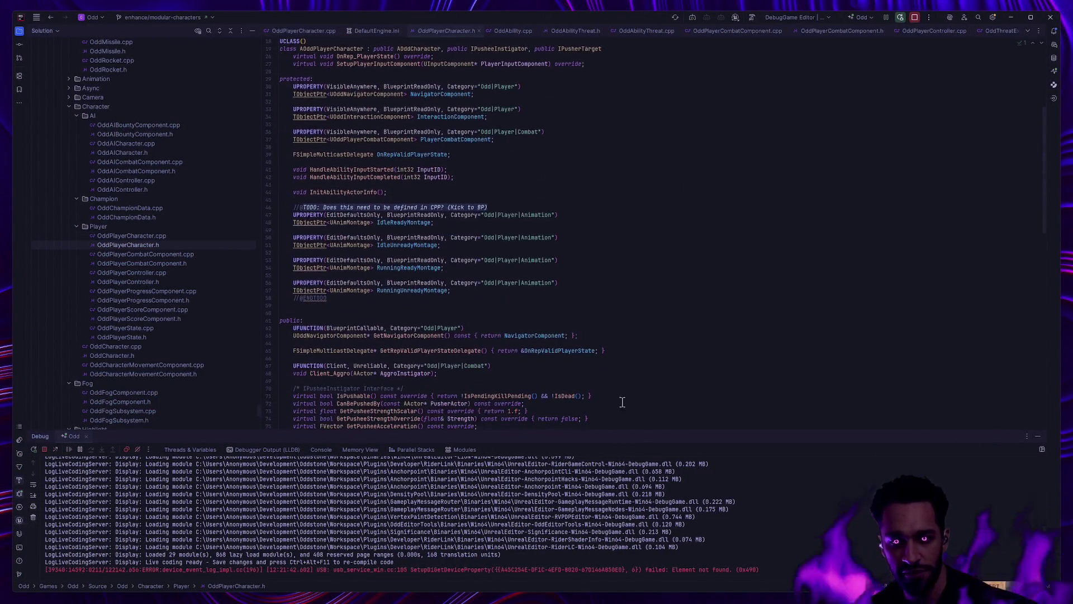
{"action": "left_click", "coordinate": [1037, 437]}
{"action": "scroll", "coordinate": [398, 317], "scroll_direction": "up", "scroll_amount": 11, "text": "ctrl"}
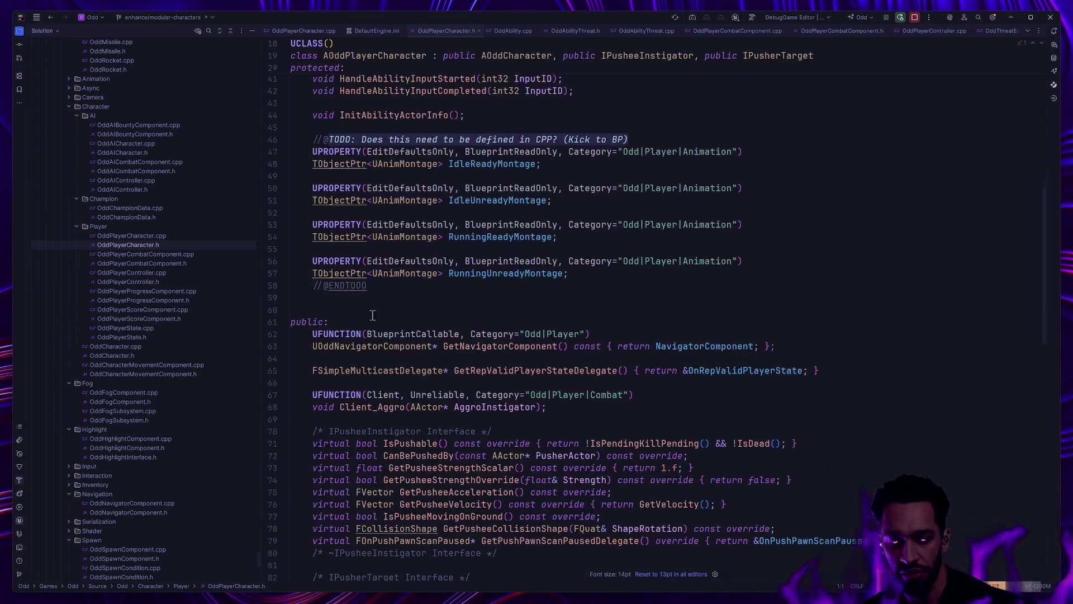
{"action": "scroll", "coordinate": [398, 317], "scroll_direction": "up", "scroll_amount": 1}
{"action": "mouse_move", "coordinate": [318, 253]}
{"action": "left_mouse_down"}
{"action": "mouse_move", "coordinate": [799, 256]}
{"action": "mouse_move", "coordinate": [570, 268]}
{"action": "mouse_move", "coordinate": [320, 254]}
{"action": "left_mouse_up"}
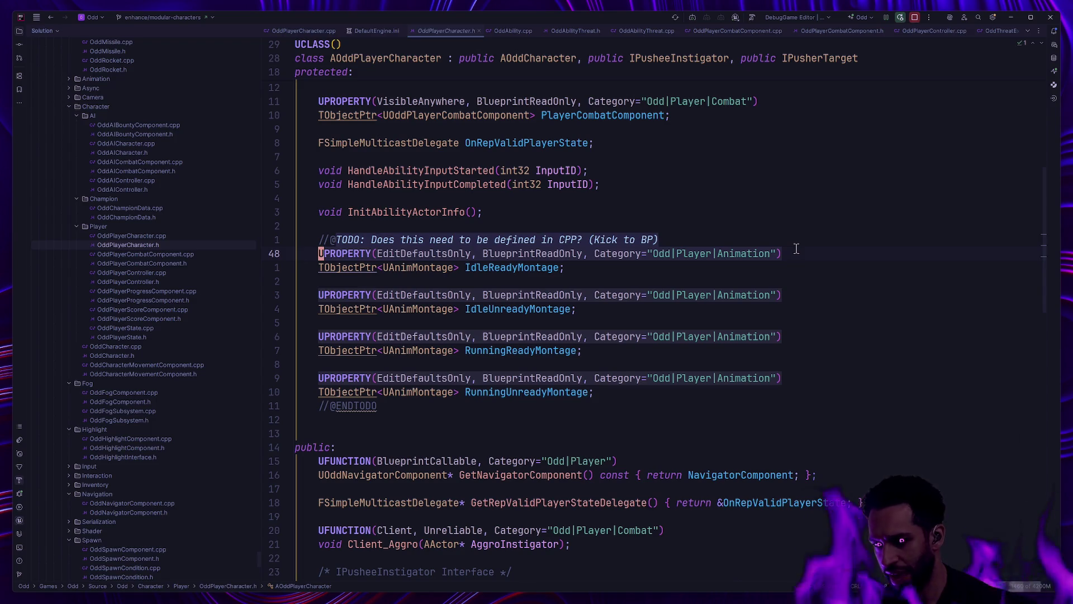
- Review the IdleUnreadyMontage UPROPERTY docs and its EditDefaultsOnly, BlueprintReadOnly specifiers, then return to Unreal
{"action": "left_click", "coordinate": [571, 309]}
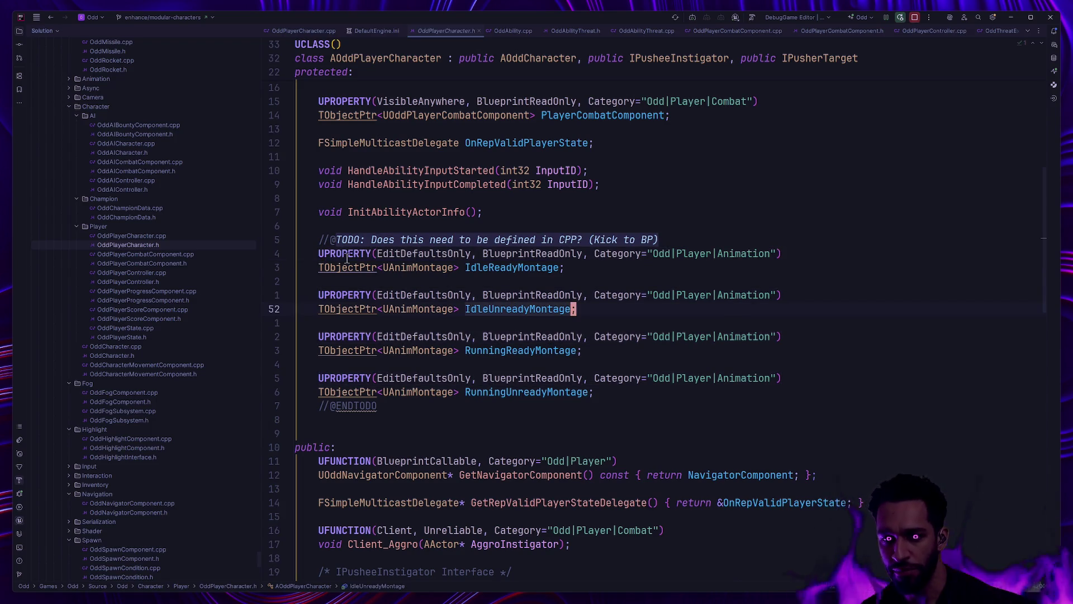
{"action": "mouse_move", "coordinate": [336, 254]}
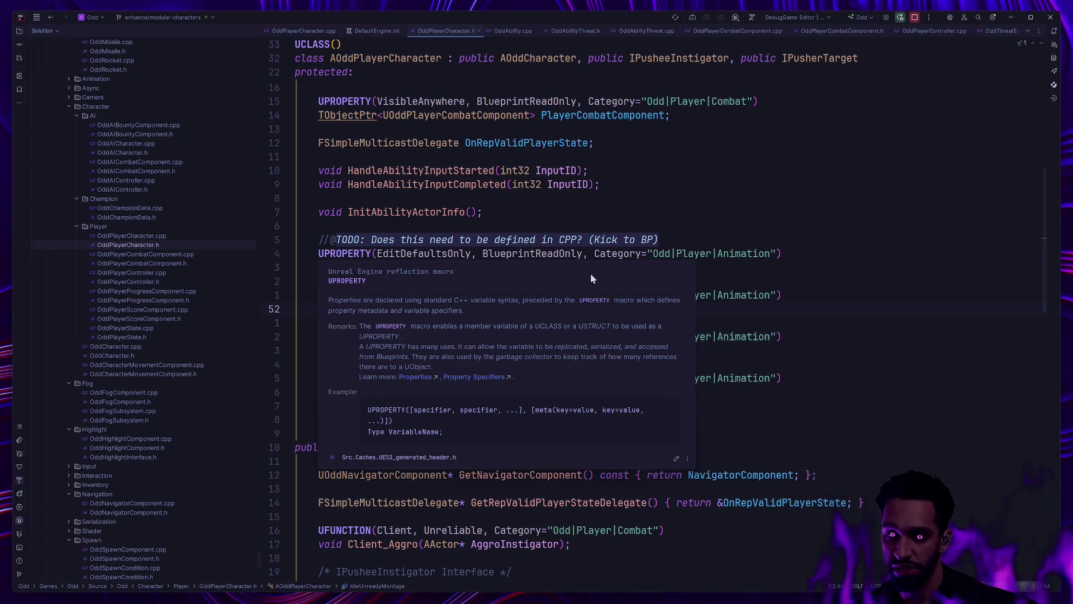
{"action": "left_click", "coordinate": [574, 253]}
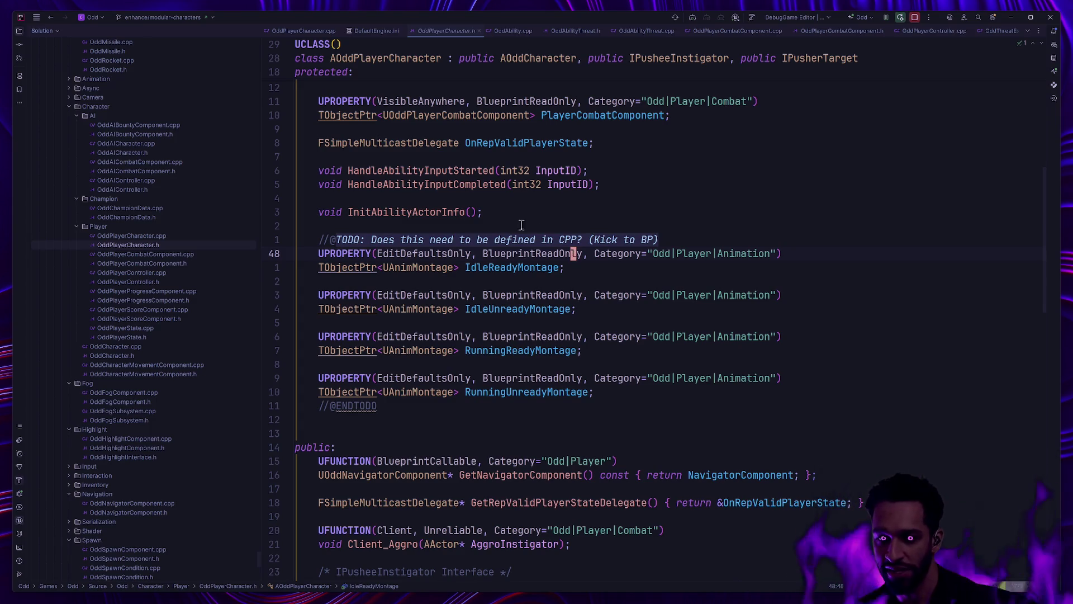
{"action": "left_click_drag", "start_coordinate": [319, 294], "coordinate": [401, 290]}
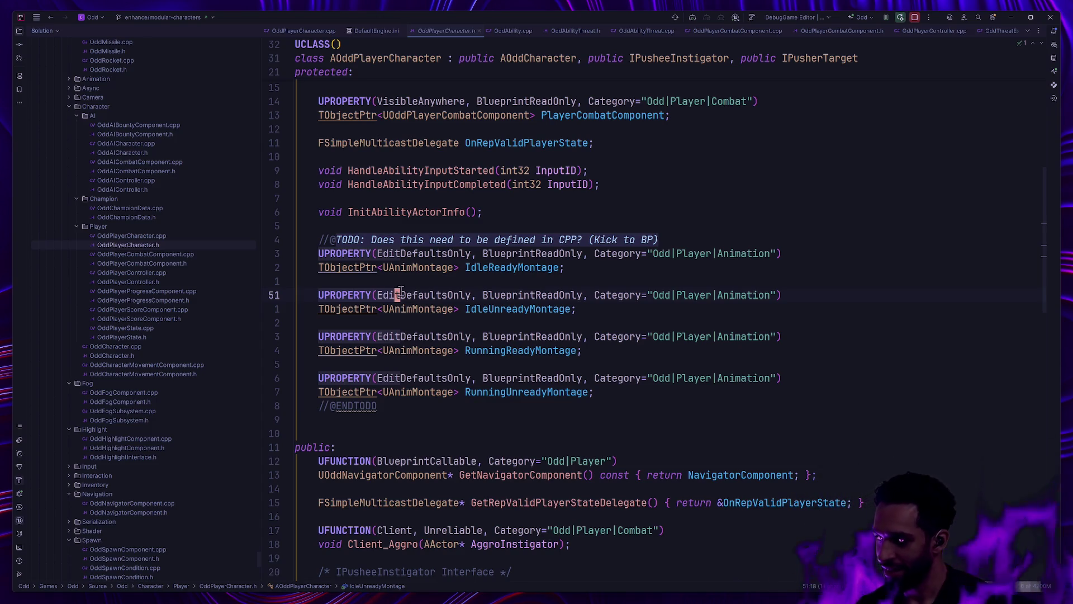
{"action": "left_click", "coordinate": [401, 291]}
{"action": "left_click_drag", "start_coordinate": [319, 294], "coordinate": [583, 294]}
{"action": "left_click", "coordinate": [595, 294]}
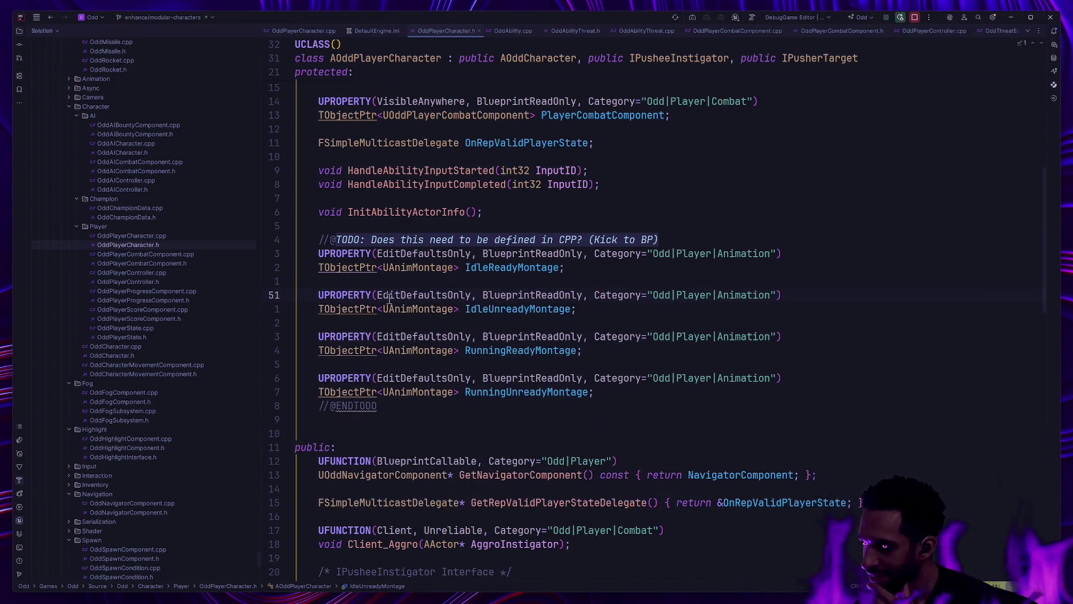
{"action": "mouse_move", "coordinate": [404, 299]}
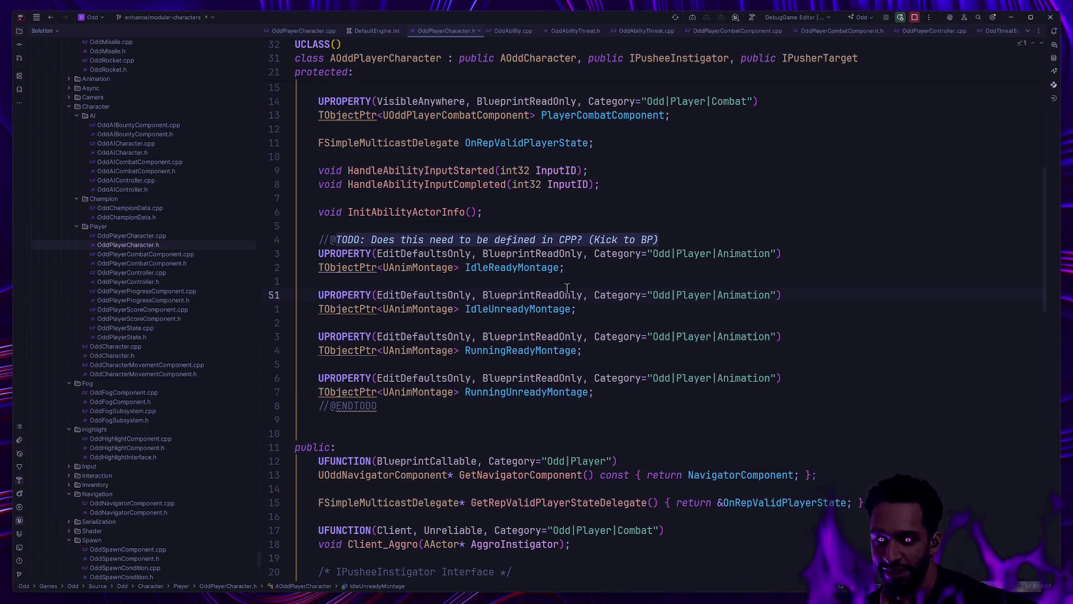
{"action": "key", "text": "alt+Tab"}
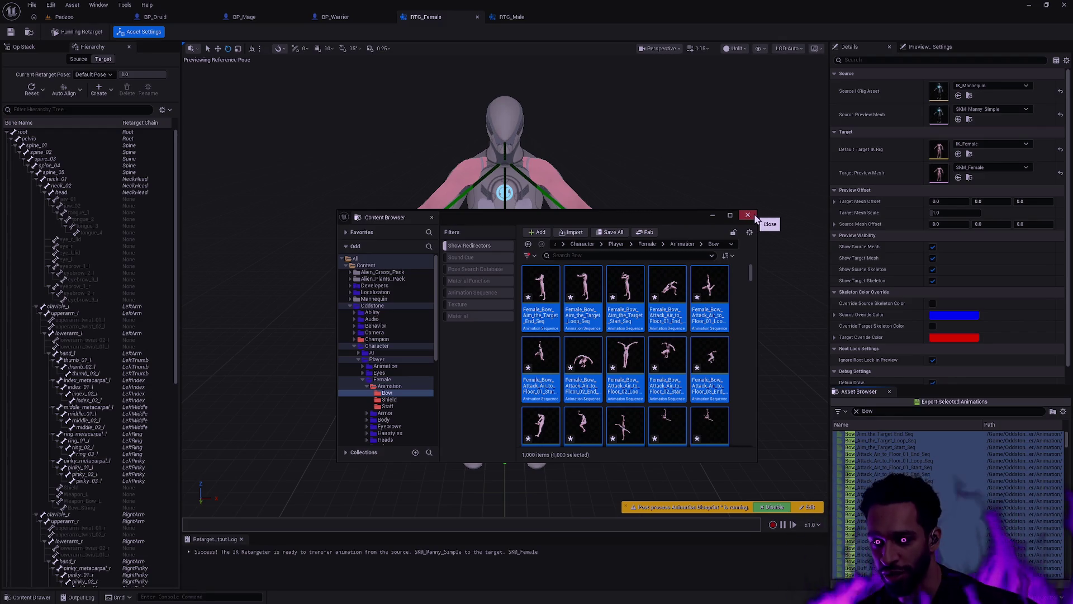
- Close the floating Content Browser, filter the asset list to 'Staff', and select all results
{"action": "left_click", "coordinate": [749, 217]}
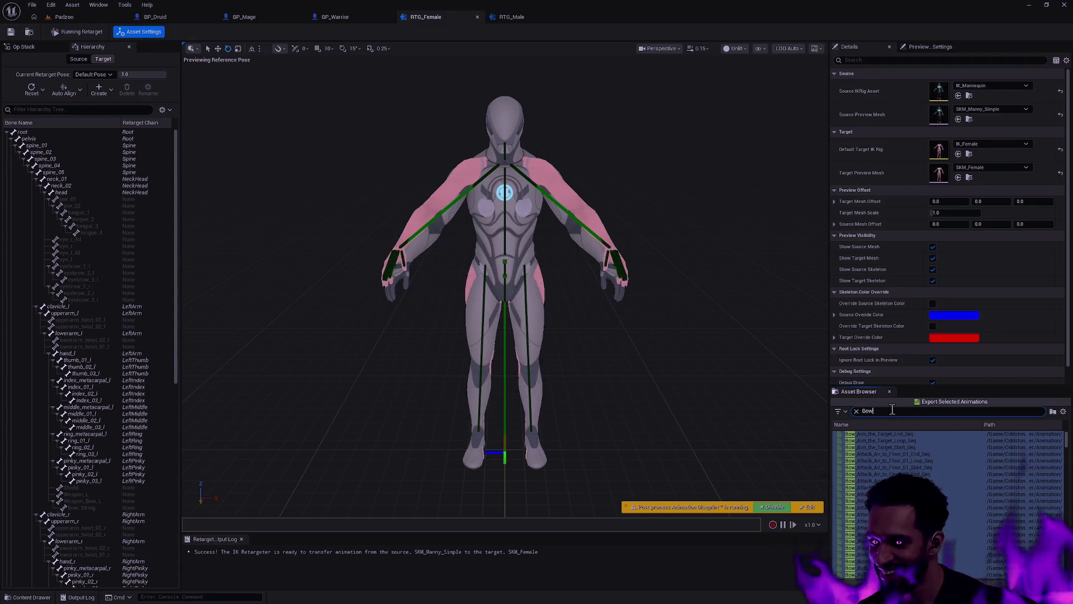
{"action": "type", "text": "S"}
{"action": "double_click", "coordinate": [893, 410]}
{"action": "type", "text": "Staff"}
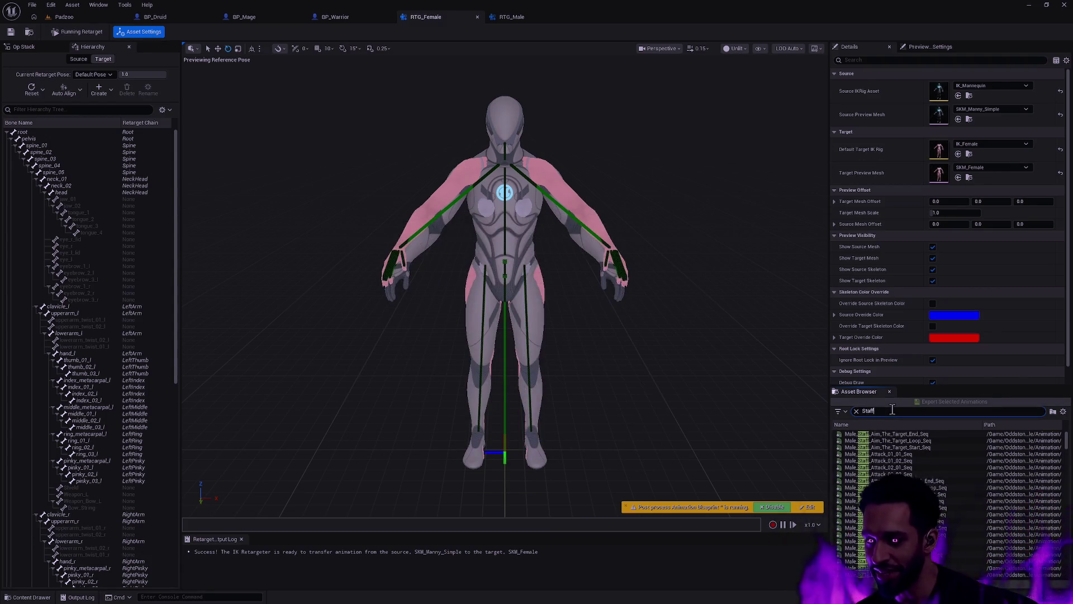
{"action": "left_click", "coordinate": [889, 447]}
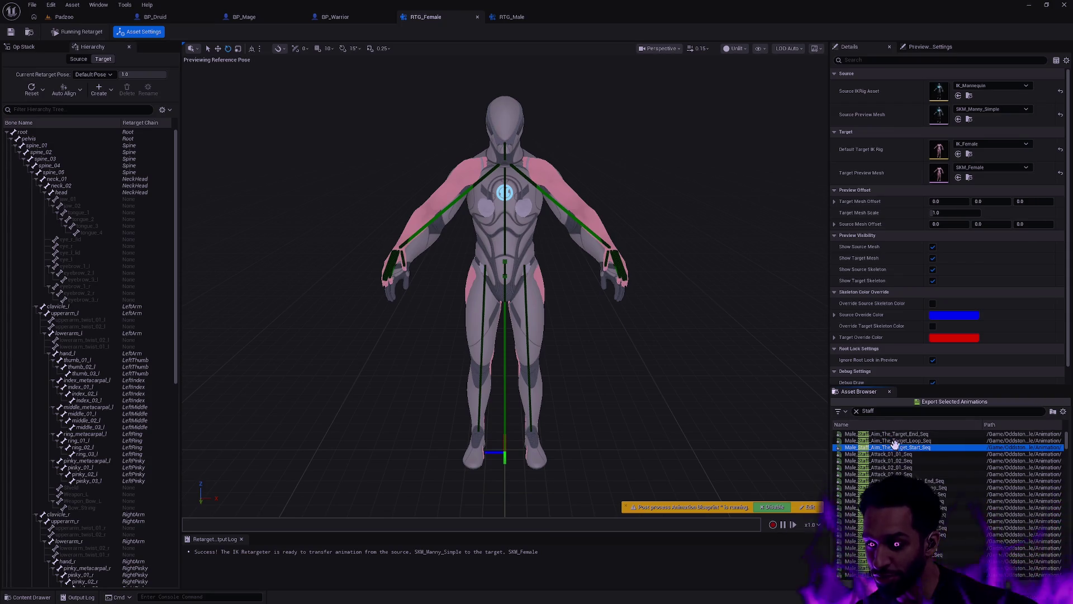
{"action": "scroll", "coordinate": [938, 476], "scroll_direction": "down", "scroll_amount": 5}
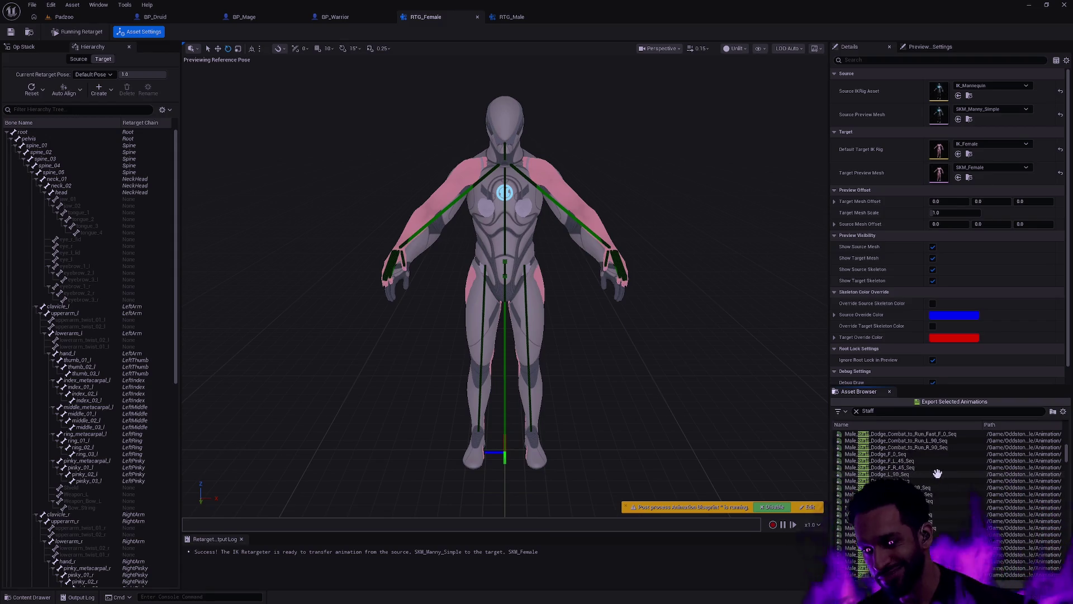
{"action": "scroll", "coordinate": [957, 473], "scroll_direction": "down", "scroll_amount": 3}
{"action": "scroll", "coordinate": [957, 472], "scroll_direction": "down", "scroll_amount": 10}
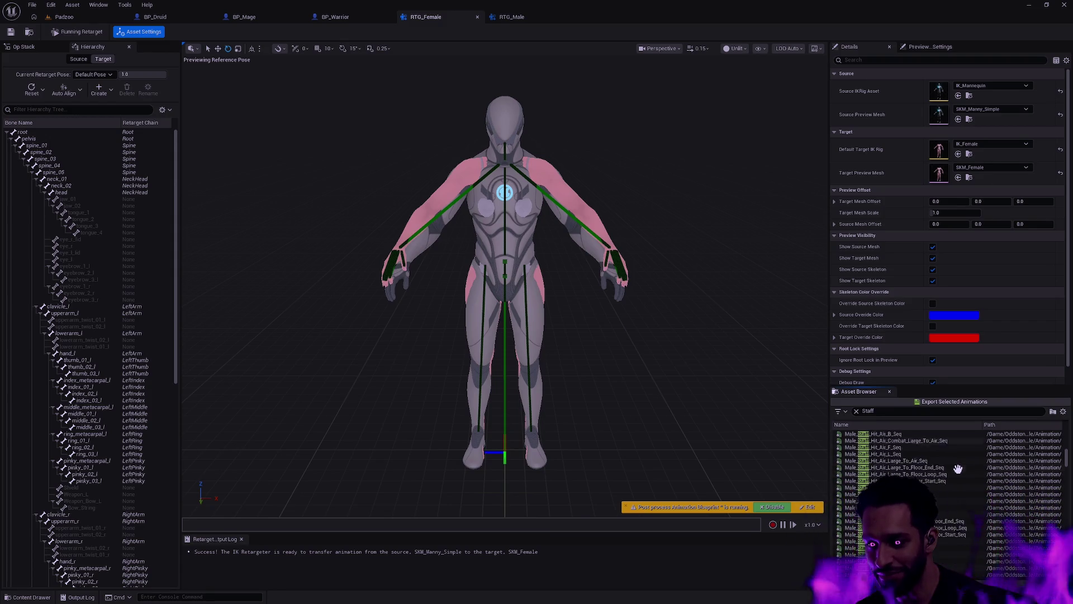
{"action": "scroll", "coordinate": [941, 498], "scroll_direction": "down", "scroll_amount": 10}
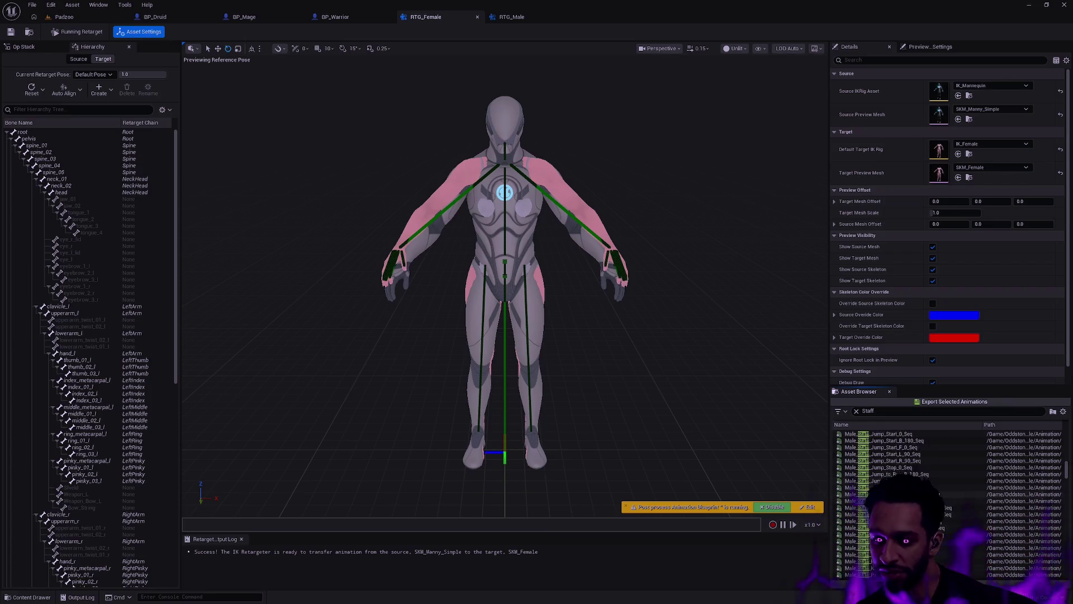
{"action": "scroll", "coordinate": [939, 488], "scroll_direction": "down", "scroll_amount": 5}
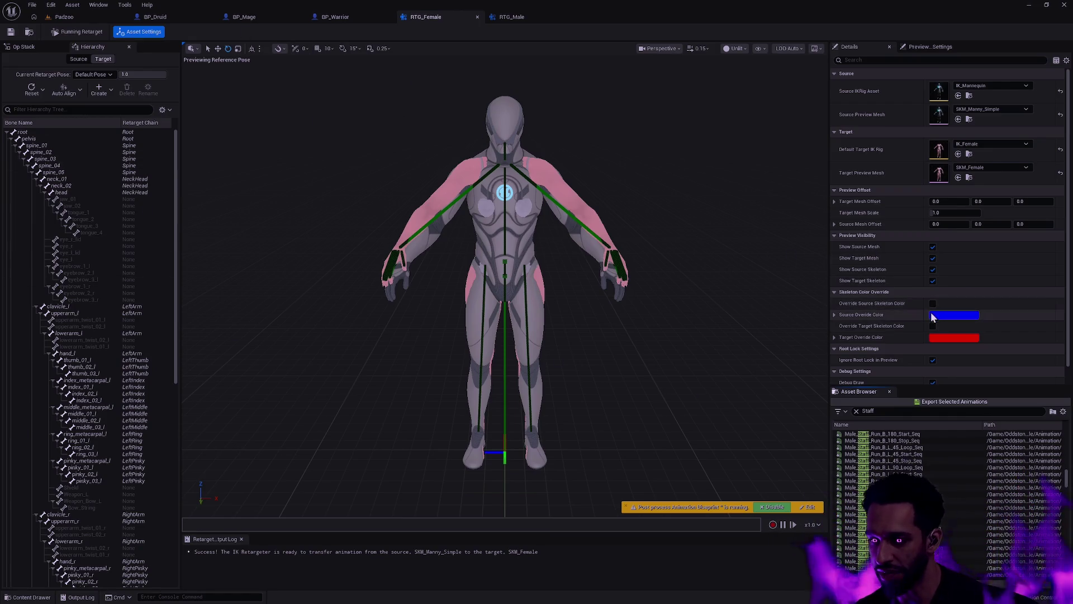
{"action": "scroll", "coordinate": [947, 474], "scroll_direction": "down", "scroll_amount": 5}
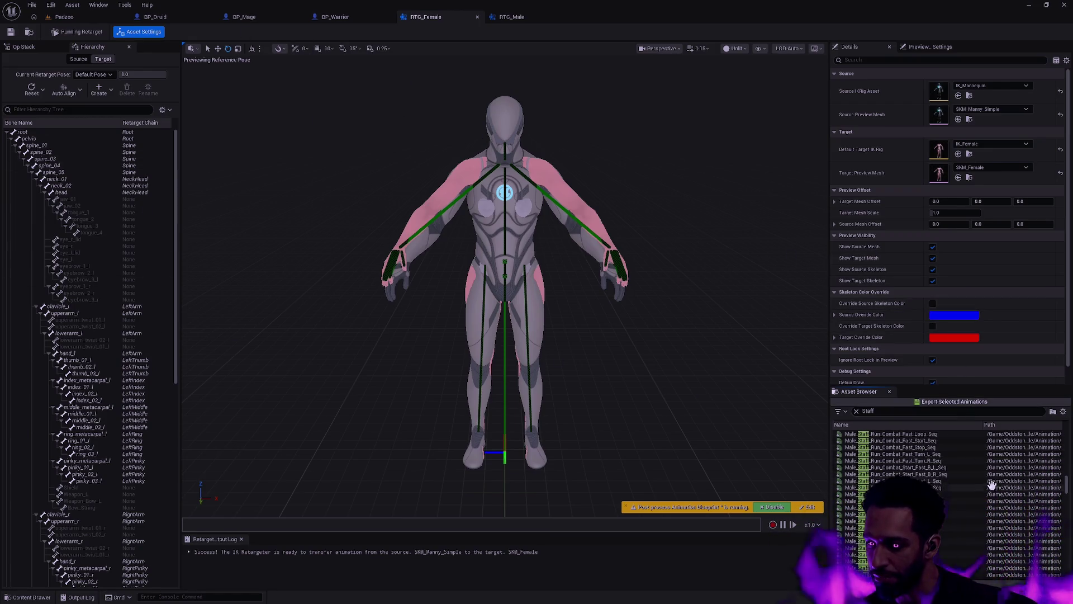
{"action": "left_click_drag", "start_coordinate": [1066, 489], "coordinate": [1068, 520]}
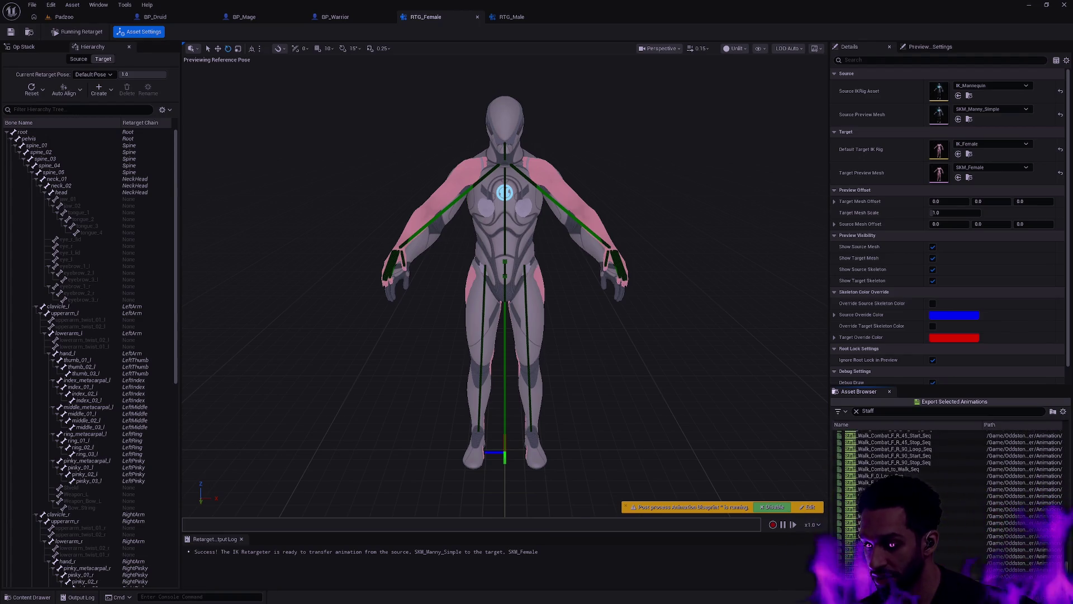
{"action": "key", "text": "ctrl+a"}
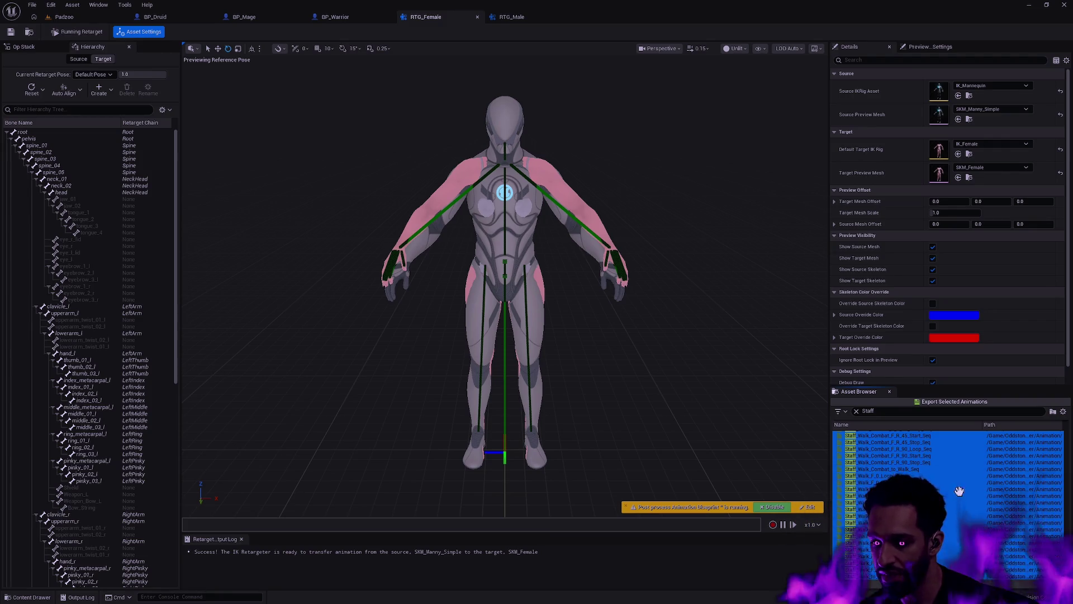
- Scroll through the selected Staff animations in the asset list
{"action": "scroll", "coordinate": [1060, 535], "scroll_direction": "up", "scroll_amount": 10}
{"action": "scroll", "coordinate": [1060, 536], "scroll_direction": "up", "scroll_amount": 5}
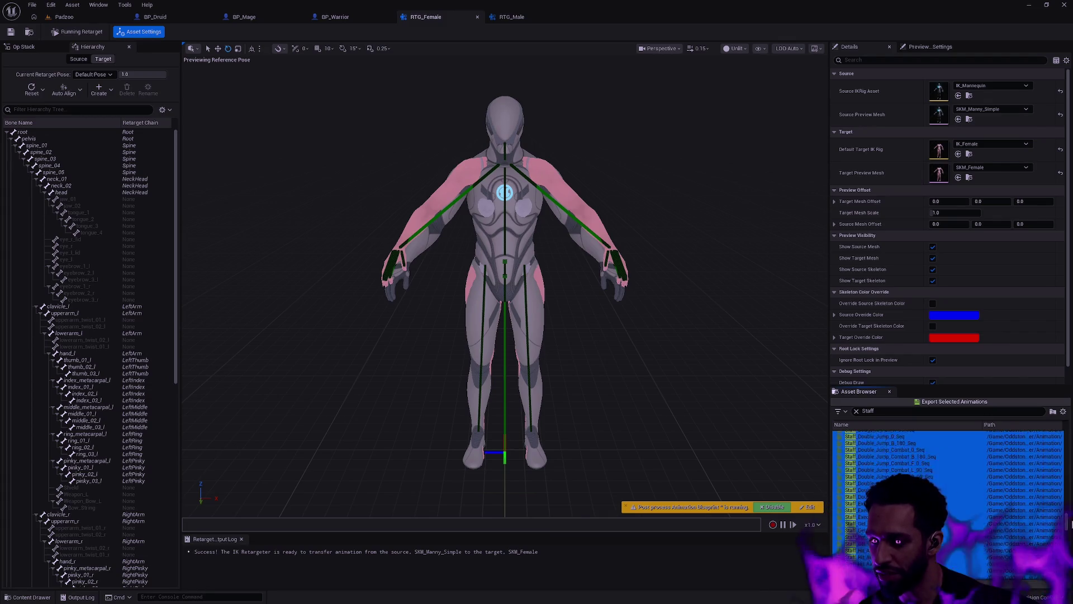
{"action": "scroll", "coordinate": [1060, 535], "scroll_direction": "up", "scroll_amount": 5}
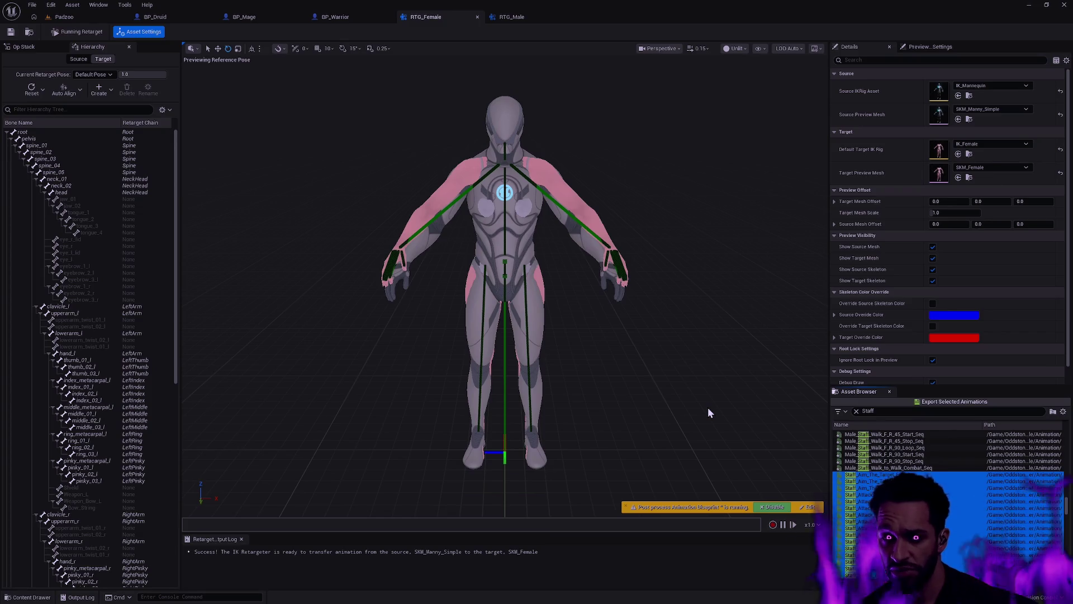
{"action": "mouse_move", "coordinate": [906, 454]}
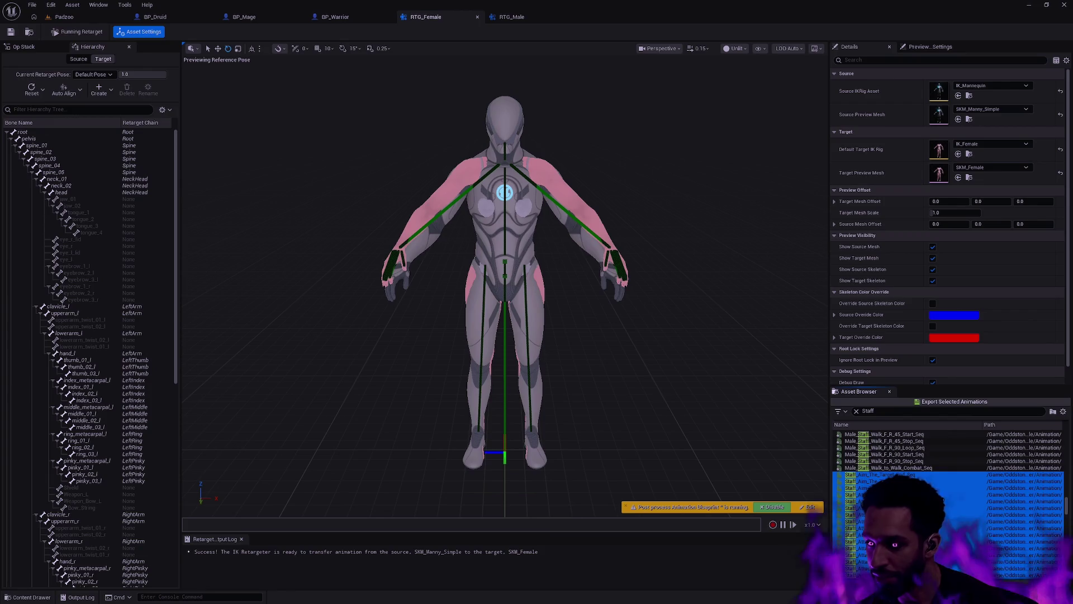
{"action": "scroll", "coordinate": [950, 458], "scroll_direction": "down", "scroll_amount": 2}
- Export them to Female/Animation/Staff with prefix Female_, yielding 486 sequences
{"action": "left_click", "coordinate": [953, 403]}
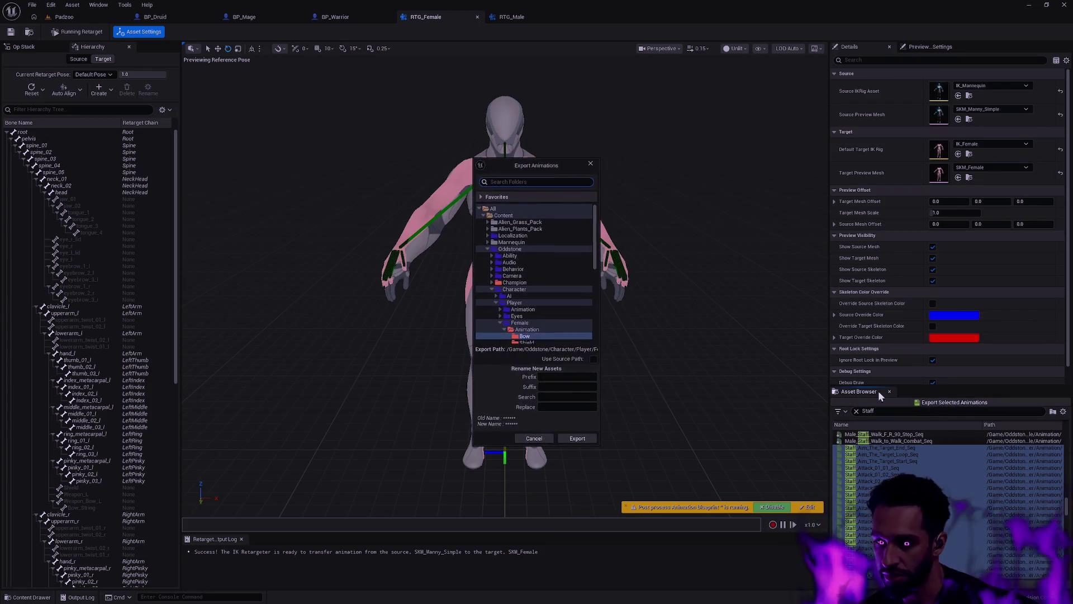
{"action": "scroll", "coordinate": [534, 295], "scroll_direction": "down", "scroll_amount": 1}
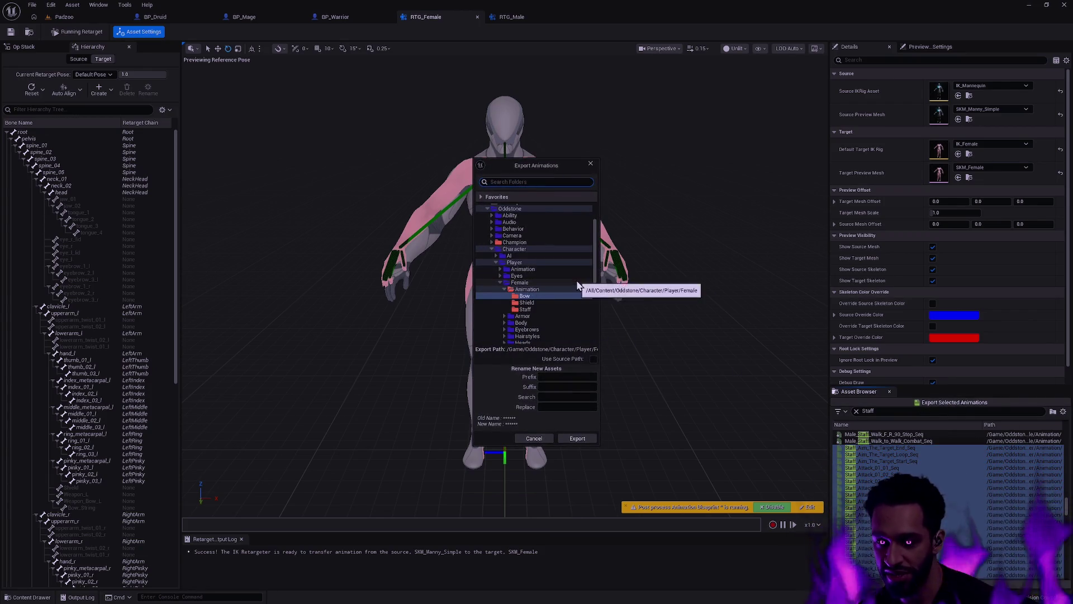
{"action": "left_click", "coordinate": [531, 308]}
{"action": "left_click", "coordinate": [558, 377]}
{"action": "type", "text": "Female_"}
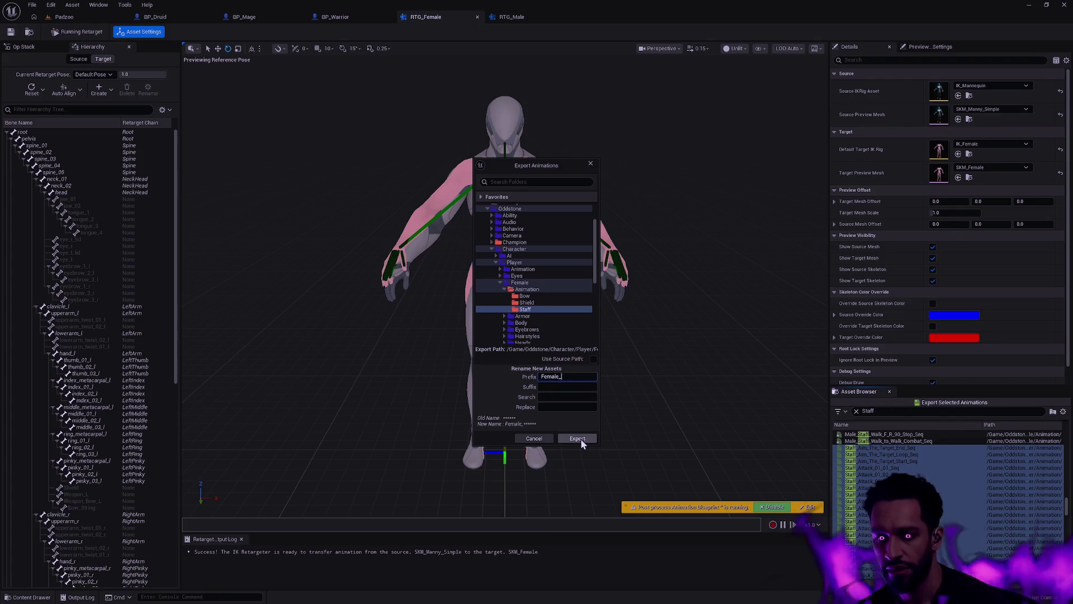
{"action": "left_click", "coordinate": [579, 438]}
{"action": "left_click", "coordinate": [593, 345]}
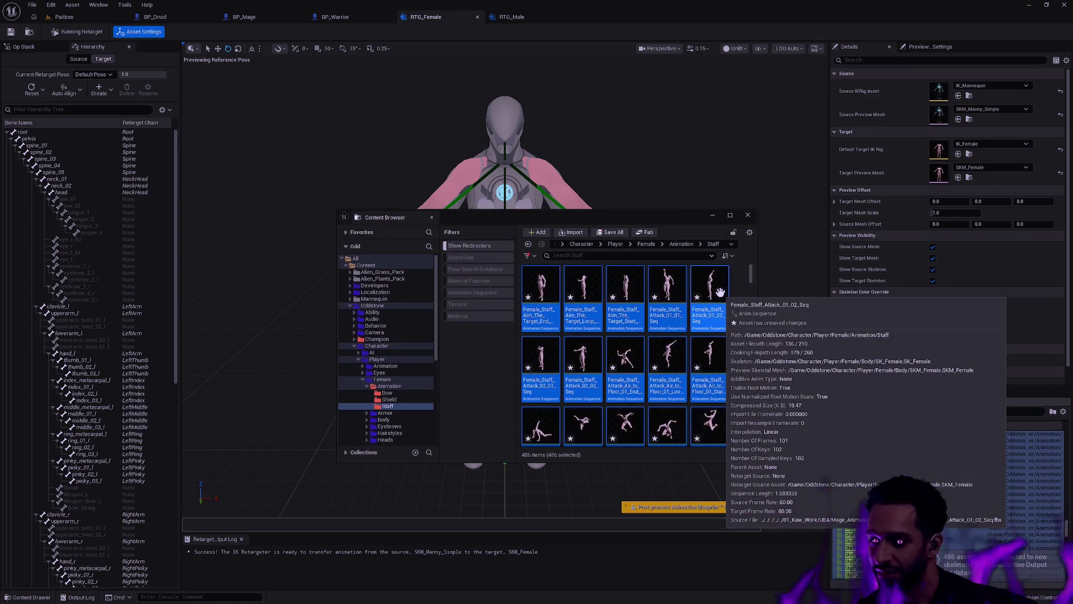
{"action": "left_click", "coordinate": [681, 244]}
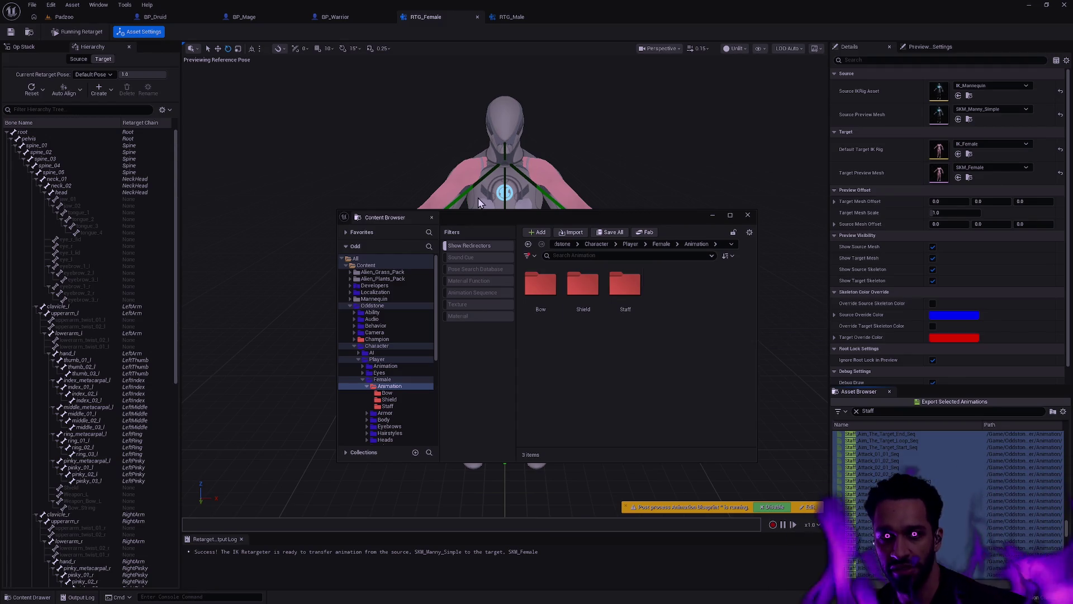
- Return to the Padzoo level tab, close the floating Content Browser, and pull the camera back
{"action": "left_click", "coordinate": [63, 16]}
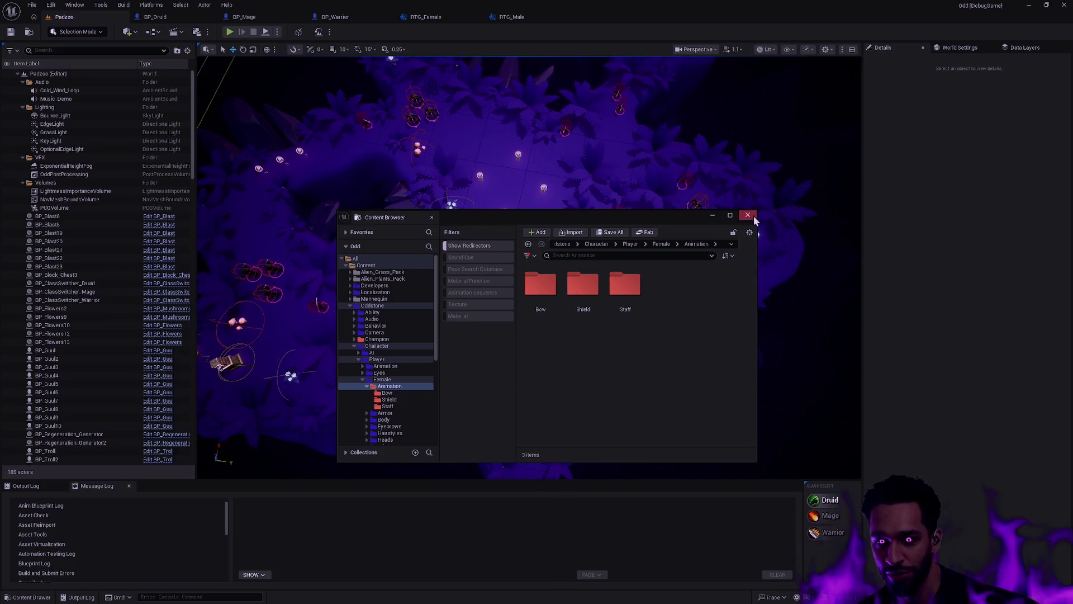
{"action": "left_click", "coordinate": [748, 216]}
{"action": "scroll", "coordinate": [600, 303], "scroll_direction": "down", "scroll_amount": 10}
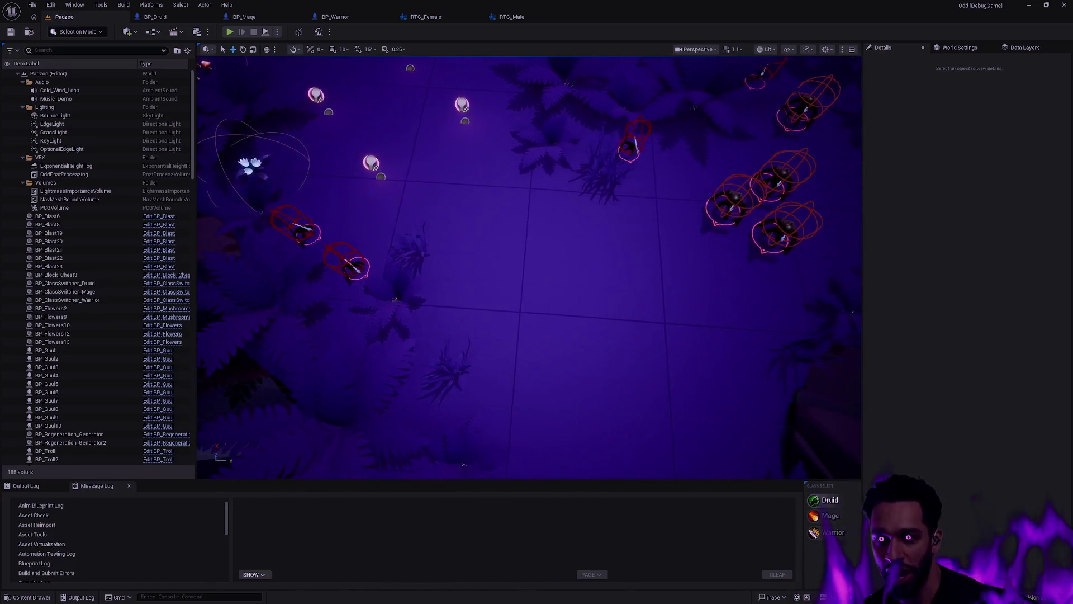
{"action": "scroll", "coordinate": [600, 303], "scroll_direction": "up", "scroll_amount": 2}
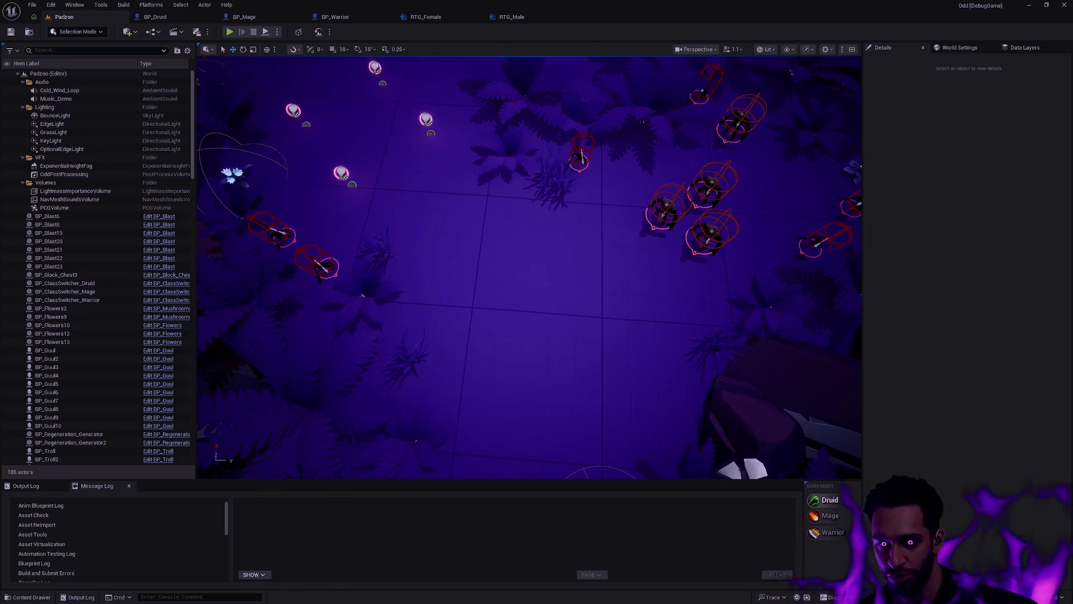
{"action": "left_click_drag", "start_coordinate": [532, 280], "coordinate": [531, 302]}
{"action": "mouse_move", "coordinate": [444, 252]}
{"action": "left_mouse_down"}
{"action": "mouse_move", "coordinate": [444, 274]}
{"action": "mouse_move", "coordinate": [463, 246]}
{"action": "mouse_move", "coordinate": [463, 279]}
{"action": "mouse_move", "coordinate": [475, 279]}
{"action": "mouse_move", "coordinate": [397, 279]}
{"action": "mouse_move", "coordinate": [475, 280]}
{"action": "left_mouse_up"}
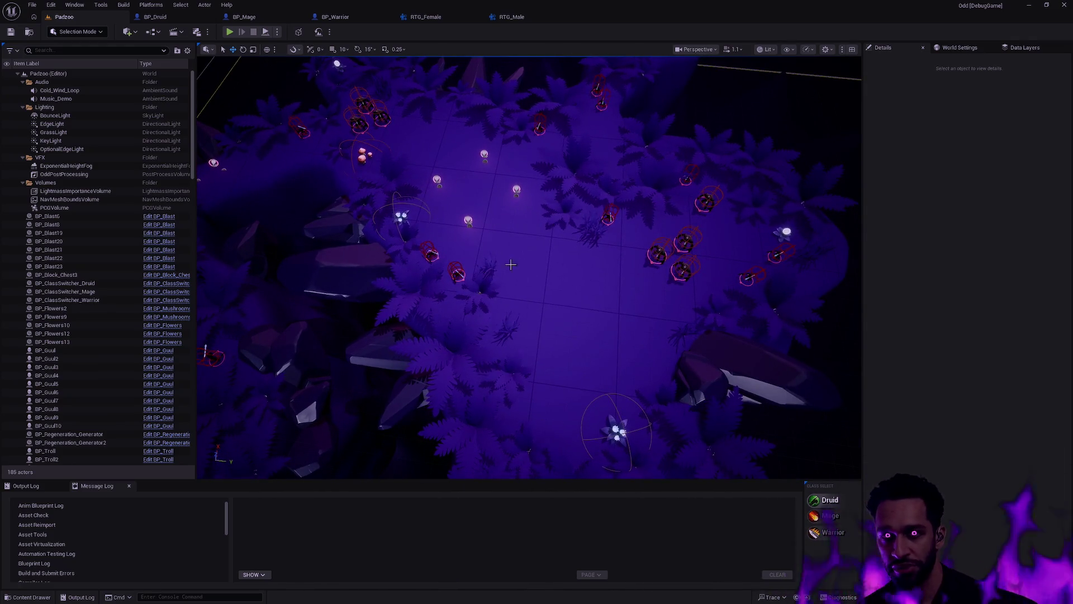
{"action": "left_click", "coordinate": [75, 5]}
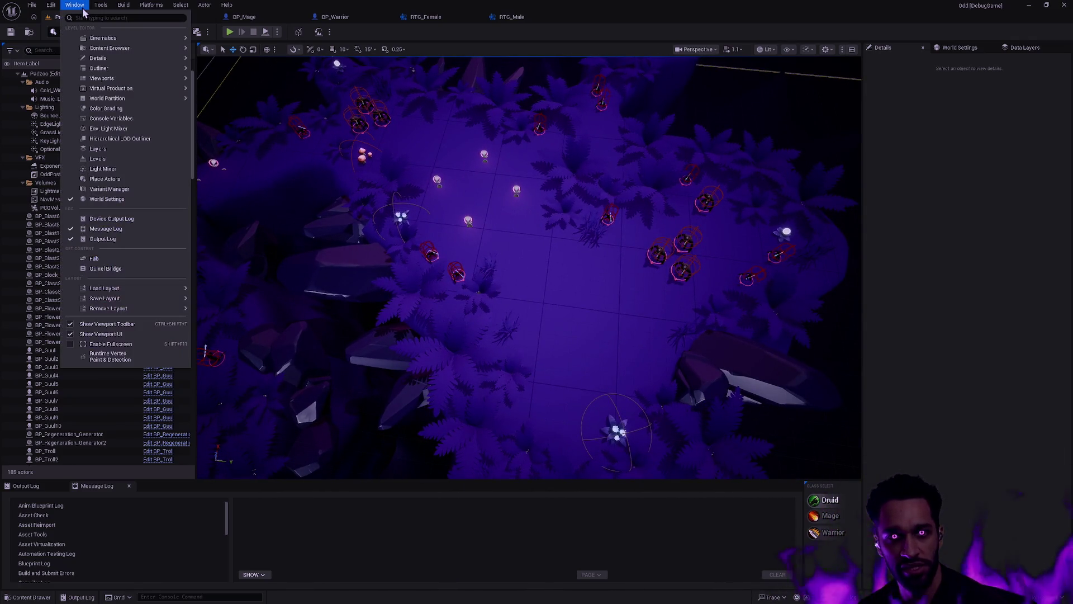
- Open the Layers panel, look at its layer actions without creating a layer, then close it
{"action": "left_click", "coordinate": [133, 150]}
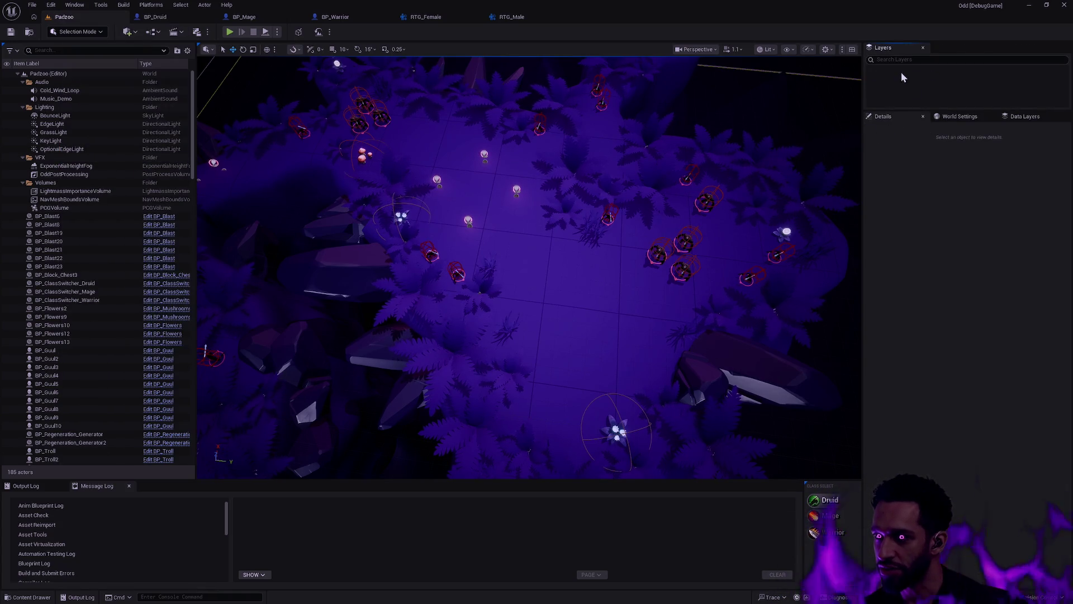
{"action": "right_click", "coordinate": [925, 79]}
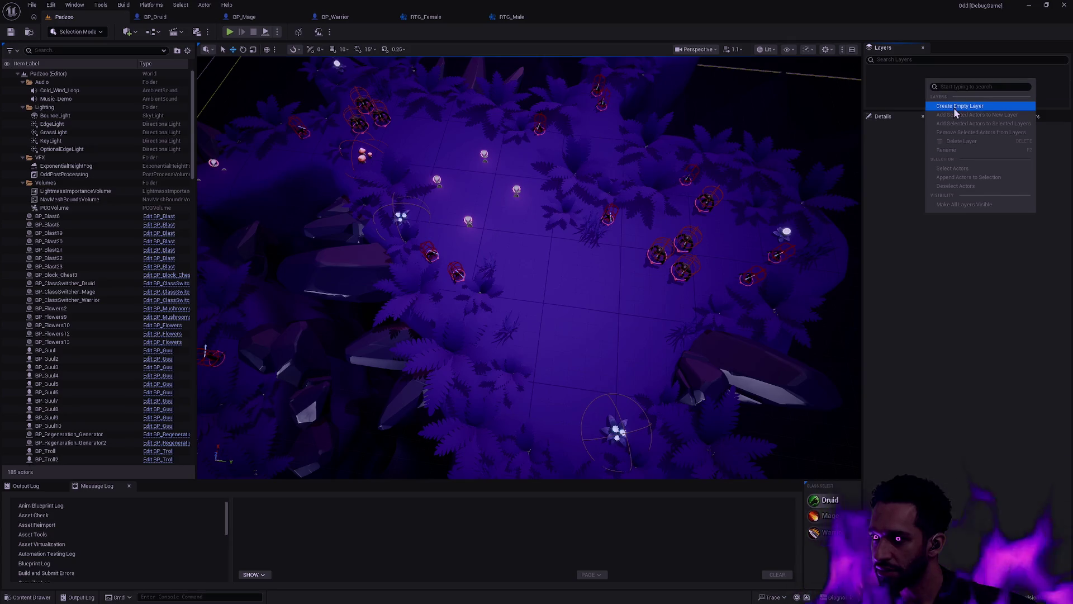
{"action": "left_click", "coordinate": [920, 91]}
{"action": "left_click", "coordinate": [923, 48]}
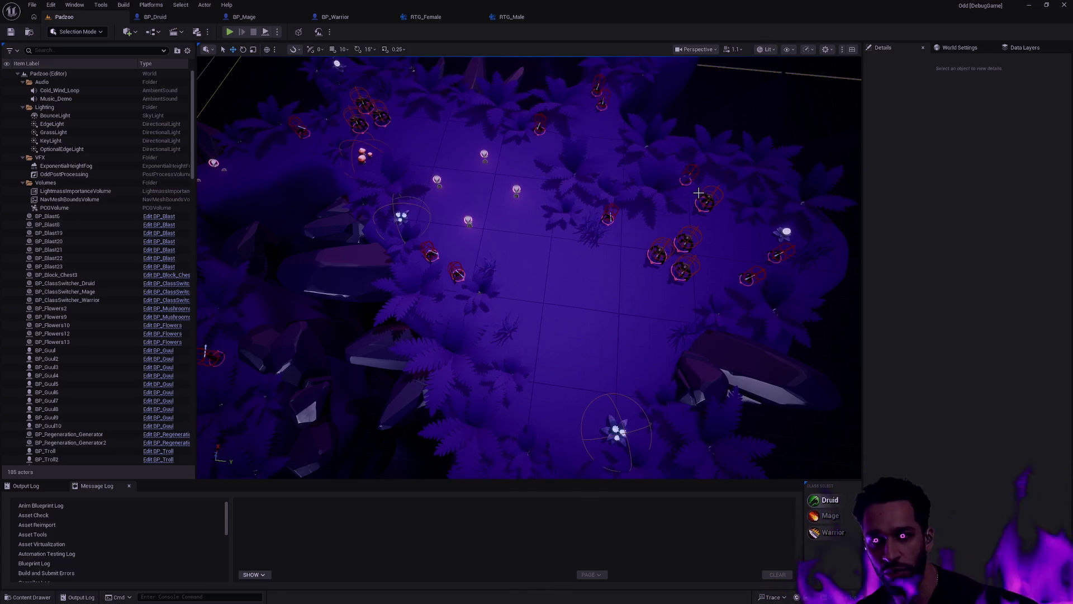
- Switch to the RTG_Female retargeter tab showing the SKM_Female mesh
{"action": "scroll", "coordinate": [655, 247], "scroll_direction": "down", "scroll_amount": 5}
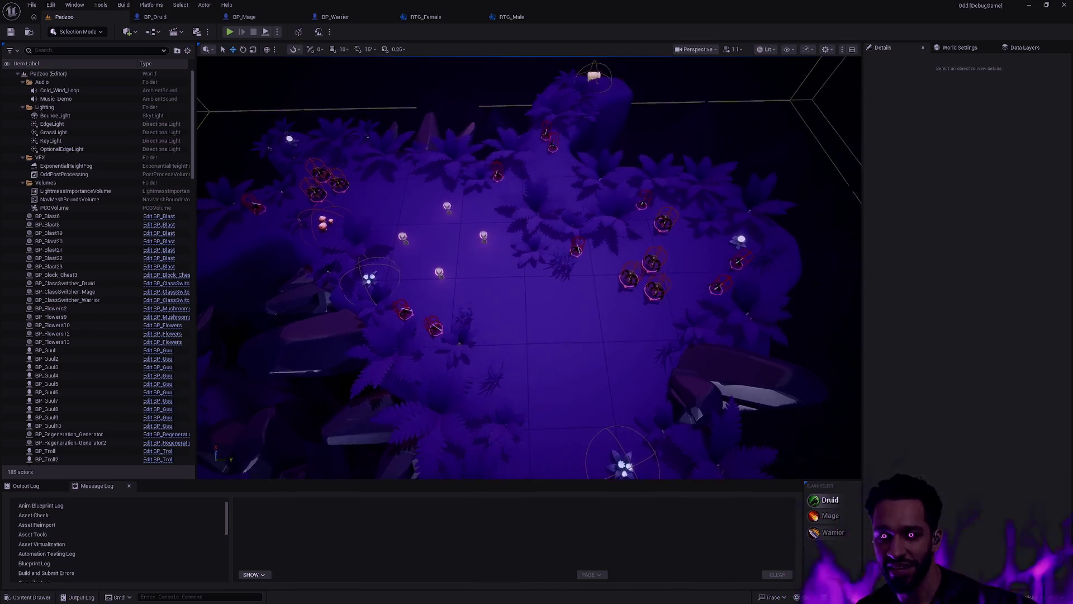
{"action": "scroll", "coordinate": [656, 246], "scroll_direction": "up", "scroll_amount": 6}
{"action": "scroll", "coordinate": [604, 253], "scroll_direction": "down", "scroll_amount": 1}
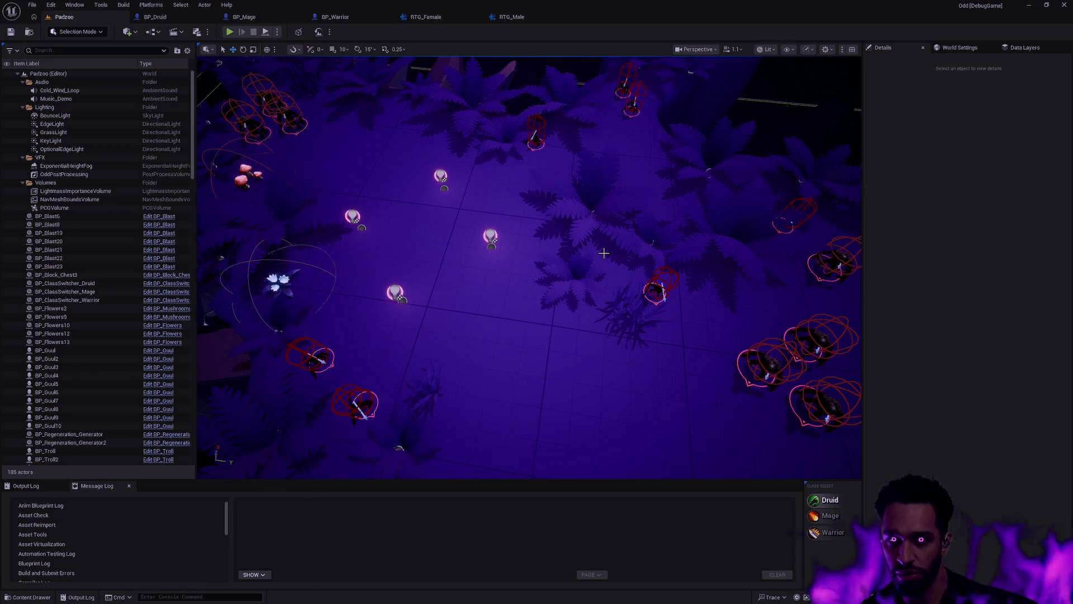
{"action": "scroll", "coordinate": [604, 253], "scroll_direction": "up", "scroll_amount": 3}
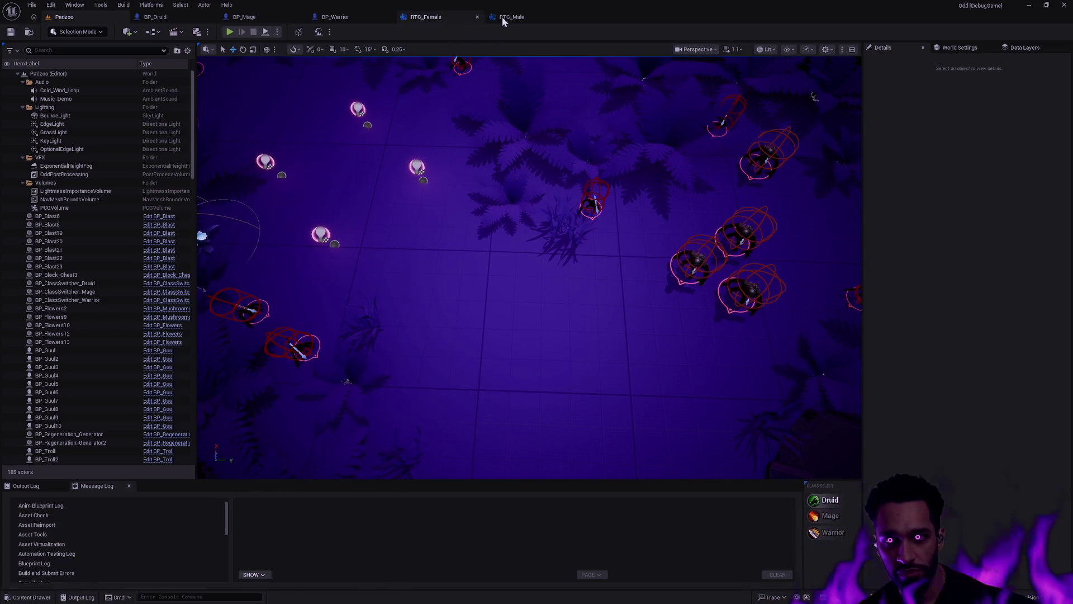
{"action": "key", "text": "ctrl+space"}
{"action": "key", "text": "ctrl+space"}
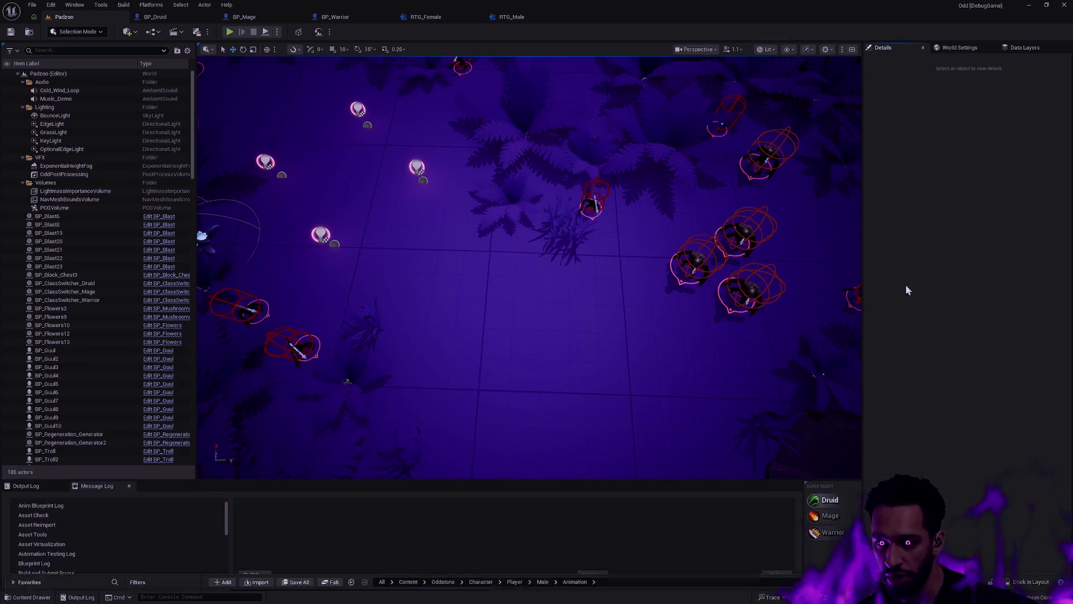
{"action": "left_click", "coordinate": [426, 16]}
{"action": "scroll", "coordinate": [1018, 490], "scroll_direction": "down", "scroll_amount": 5}
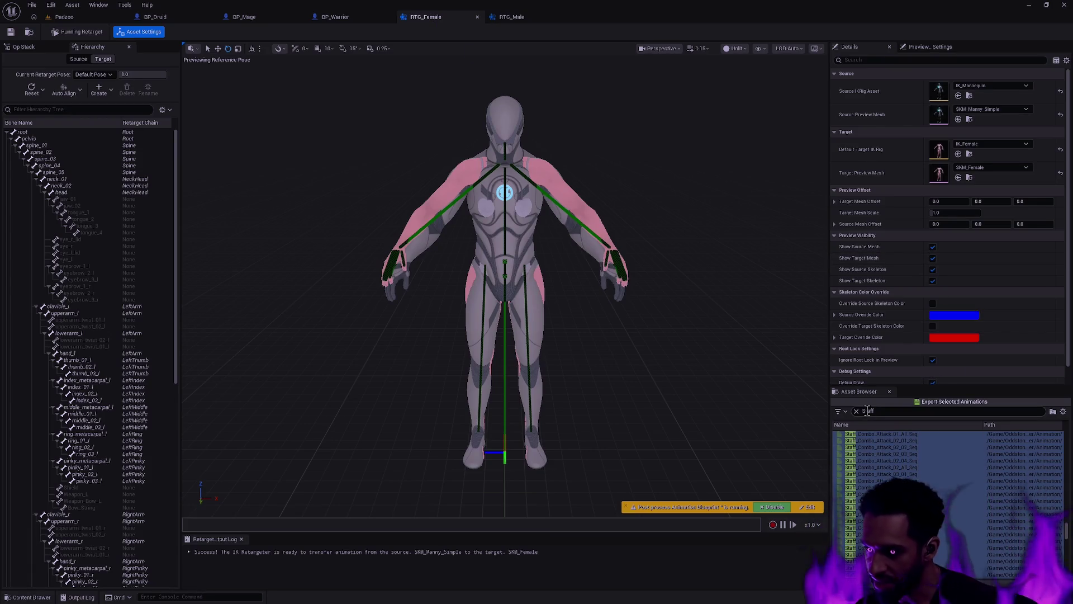
- Browse Player/Female/Animation in the Content Drawer, checking the Bow and Staff folders
{"action": "left_click", "coordinate": [890, 411]}
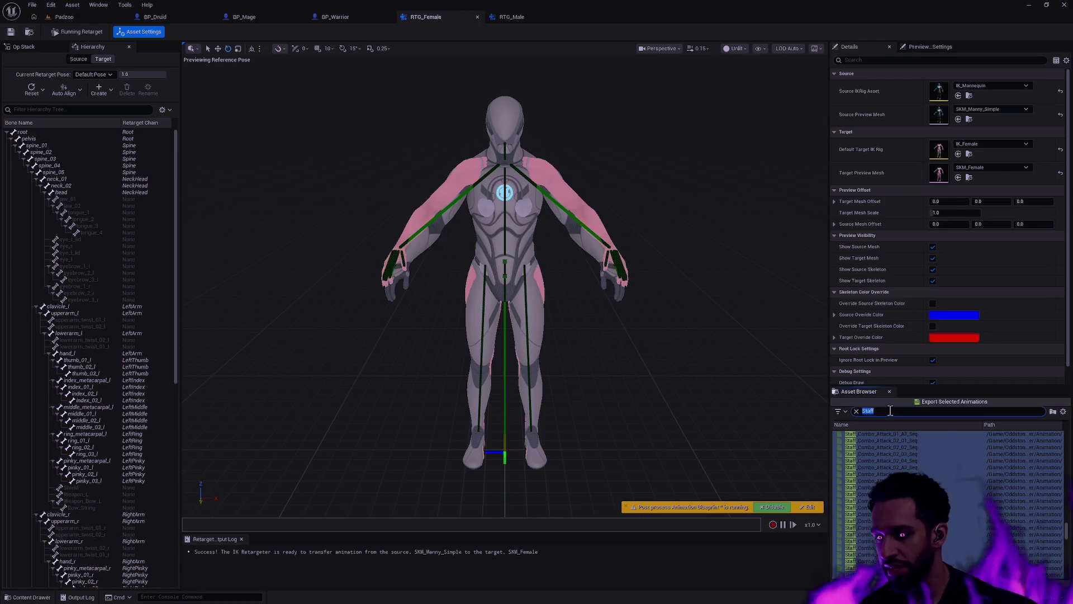
{"action": "key", "text": "ctrl+space"}
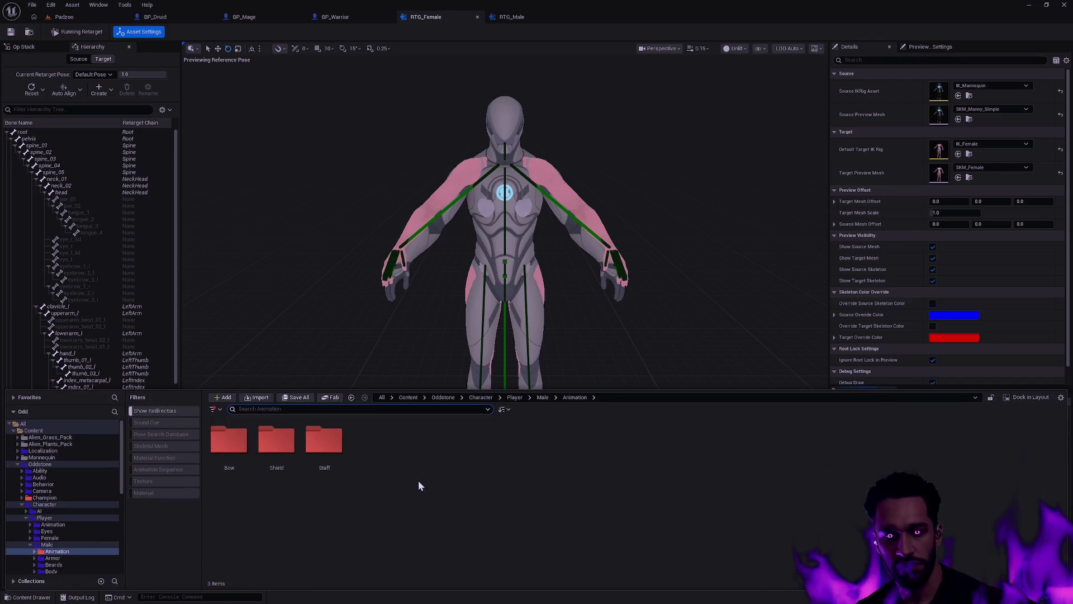
{"action": "left_click", "coordinate": [515, 397]}
{"action": "double_click", "coordinate": [324, 448]}
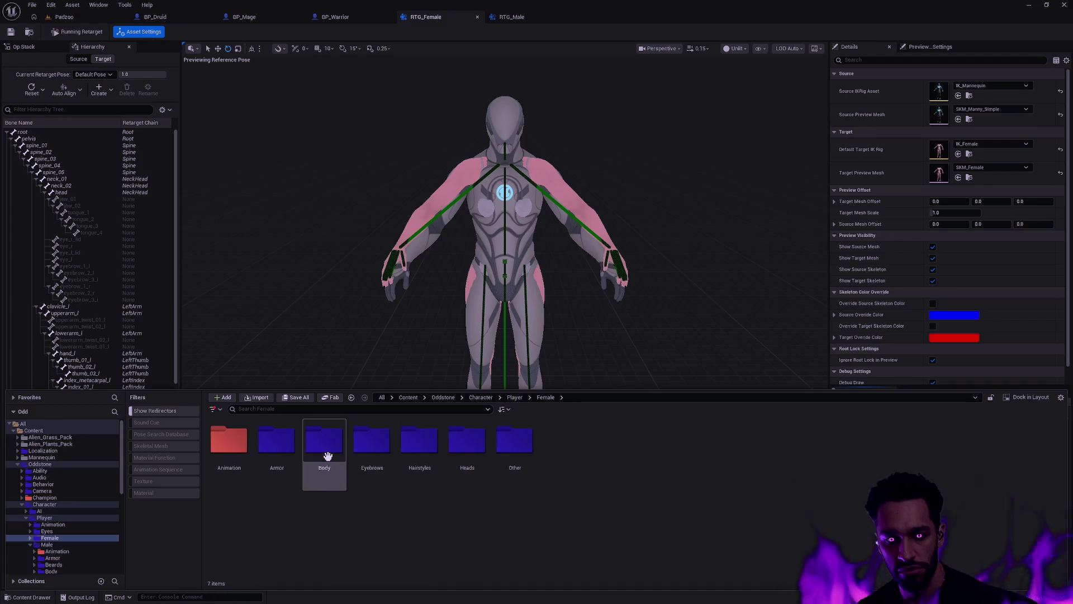
{"action": "double_click", "coordinate": [239, 446]}
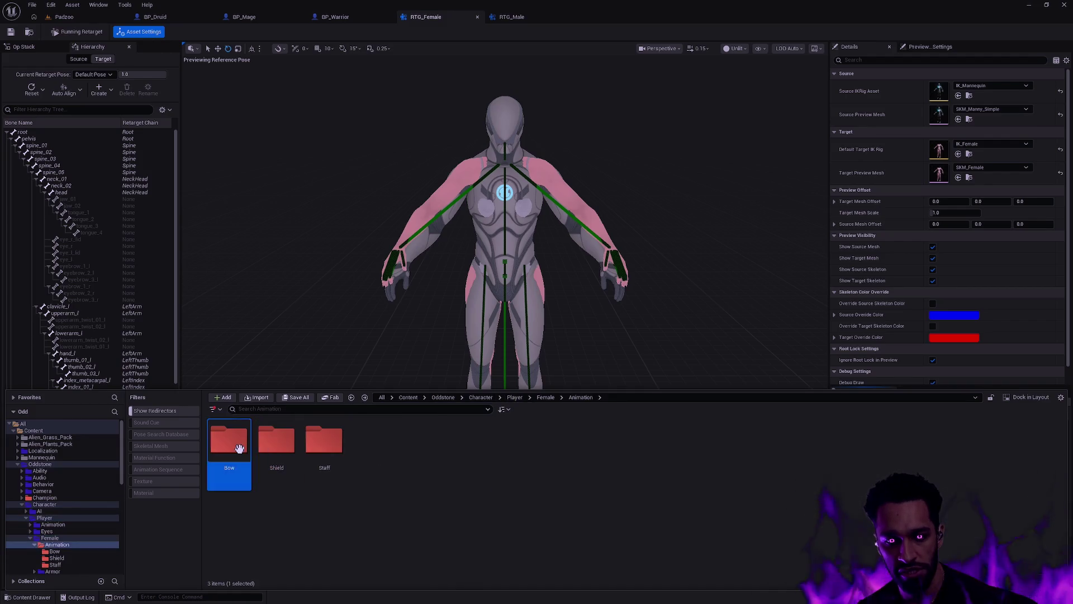
{"action": "double_click", "coordinate": [235, 442]}
{"action": "key", "text": "alt+Left"}
{"action": "left_click", "coordinate": [331, 448]}
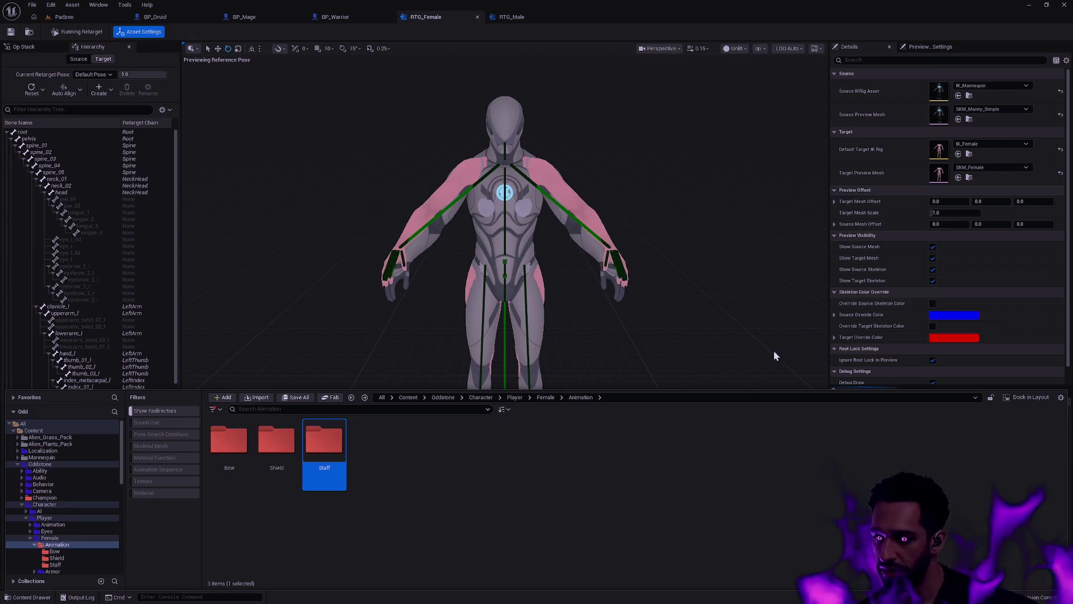
{"action": "left_click", "coordinate": [780, 352]}
- Filter the retargeter's animation list by 'Shield'
{"action": "left_click", "coordinate": [944, 412]}
{"action": "type", "text": "Shield"}
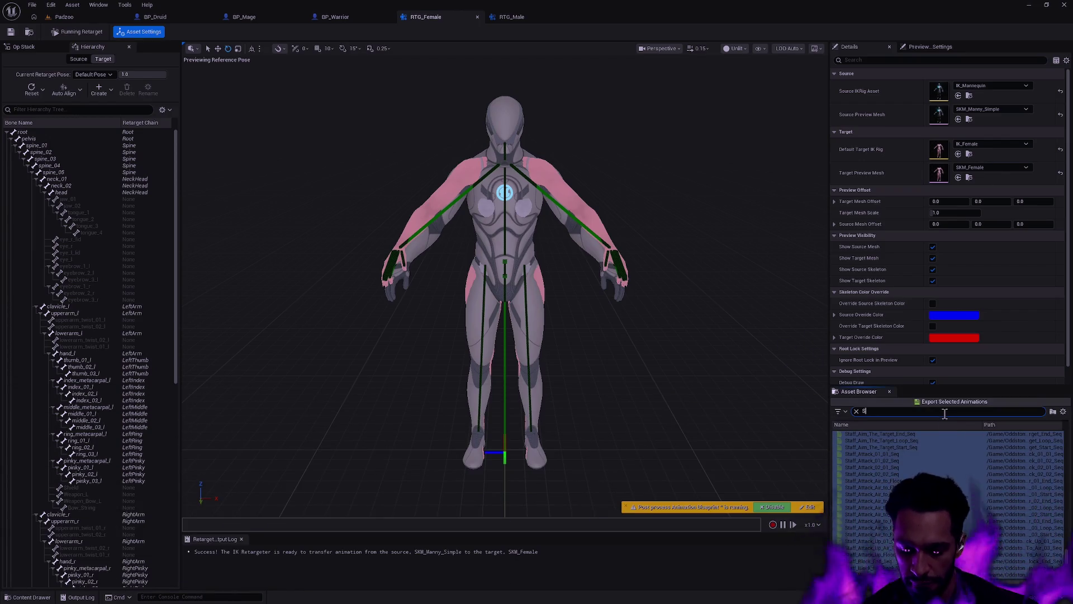
{"action": "scroll", "coordinate": [1051, 526], "scroll_direction": "up", "scroll_amount": 5}
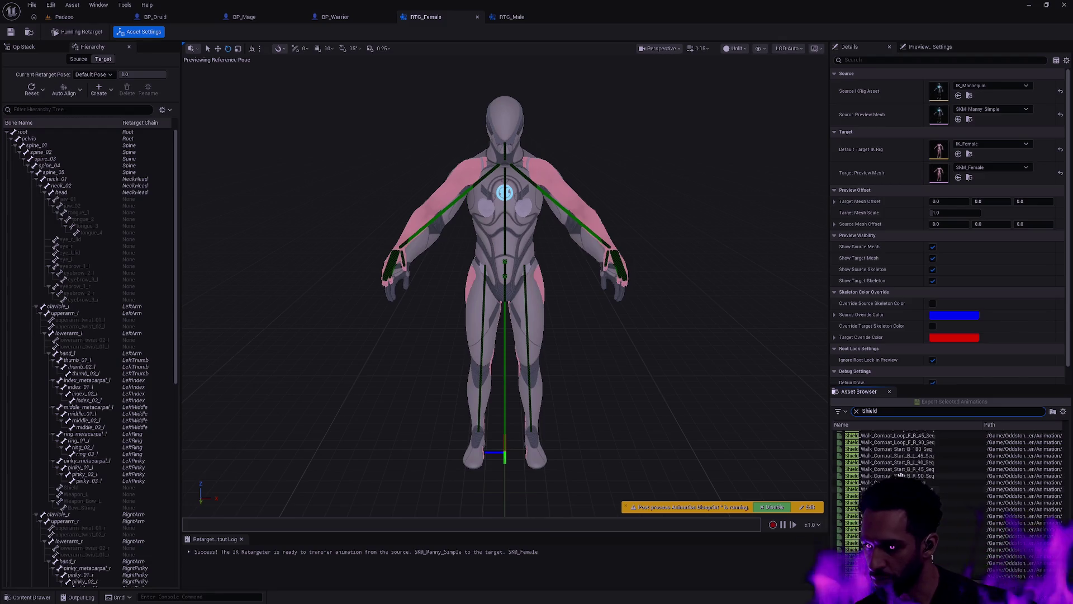
{"action": "mouse_move", "coordinate": [1068, 562]}
{"action": "left_mouse_down"}
{"action": "mouse_move", "coordinate": [1065, 582]}
{"action": "mouse_move", "coordinate": [1062, 488]}
{"action": "mouse_move", "coordinate": [1065, 503]}
{"action": "left_mouse_up"}
- Shift-select every Shield animation and batch-export them to Female/Animation/Shield with prefix Female_
{"action": "left_click", "coordinate": [1029, 576]}
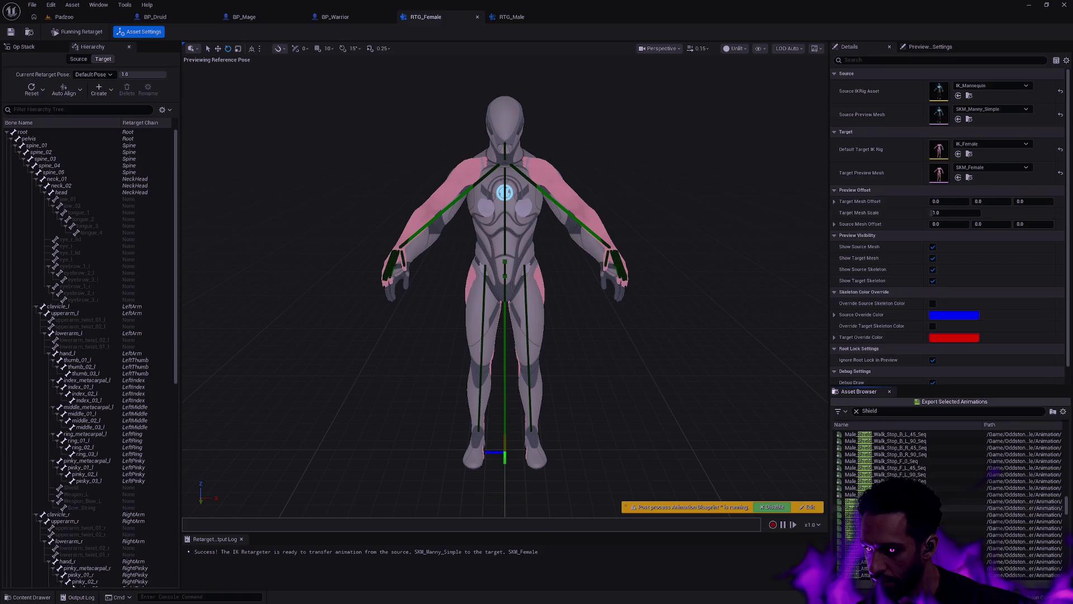
{"action": "left_click", "coordinate": [1014, 501], "text": "shift"}
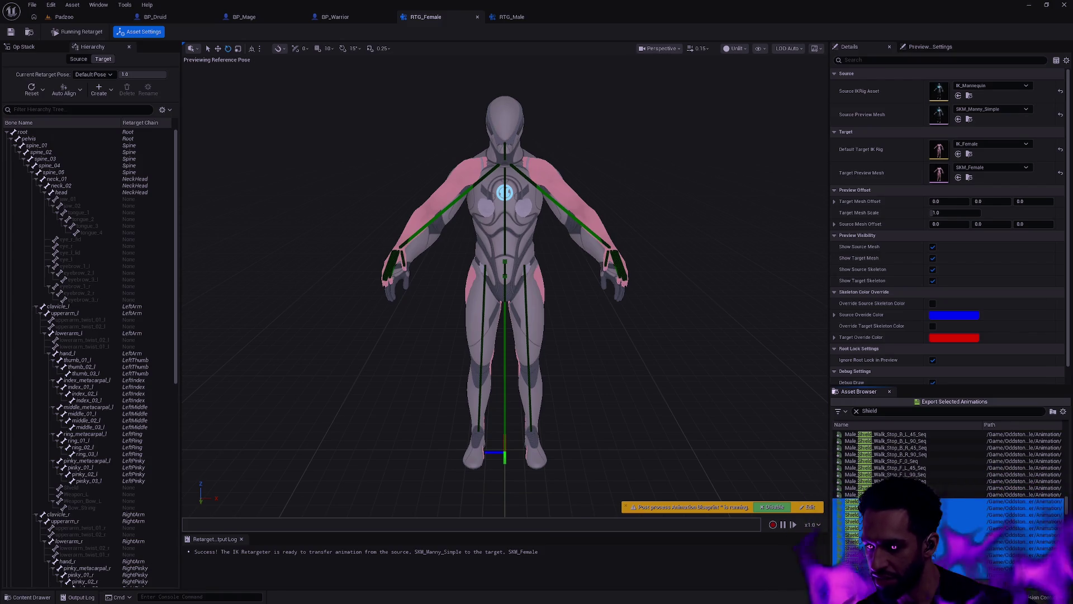
{"action": "left_click", "coordinate": [951, 402]}
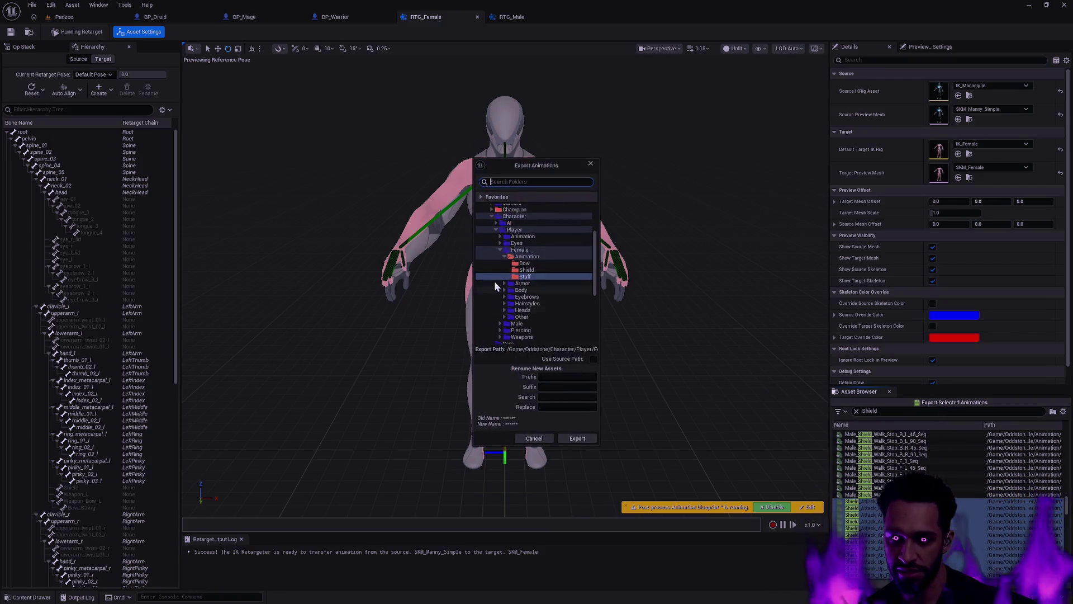
{"action": "left_click", "coordinate": [595, 272]}
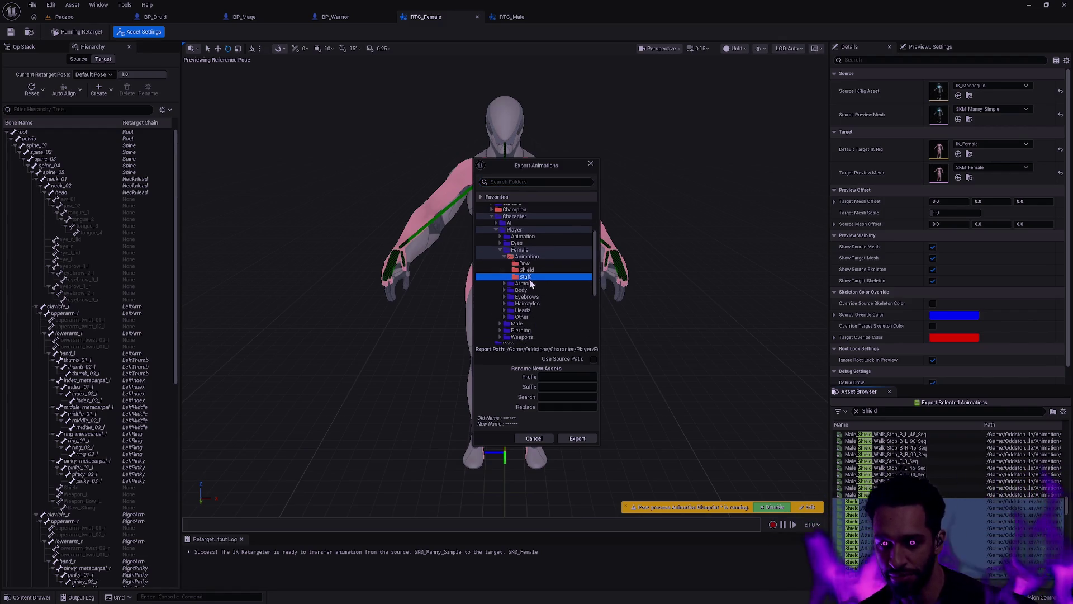
{"action": "left_click", "coordinate": [537, 270]}
{"action": "left_click", "coordinate": [558, 378]}
{"action": "type", "text": "Female_"}
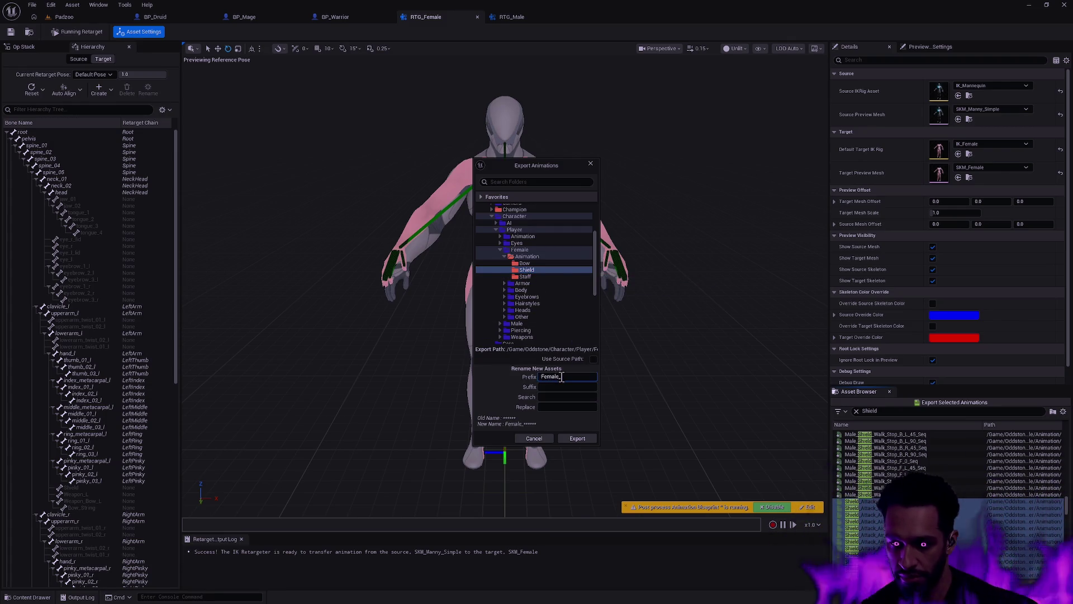
{"action": "left_click", "coordinate": [583, 440]}
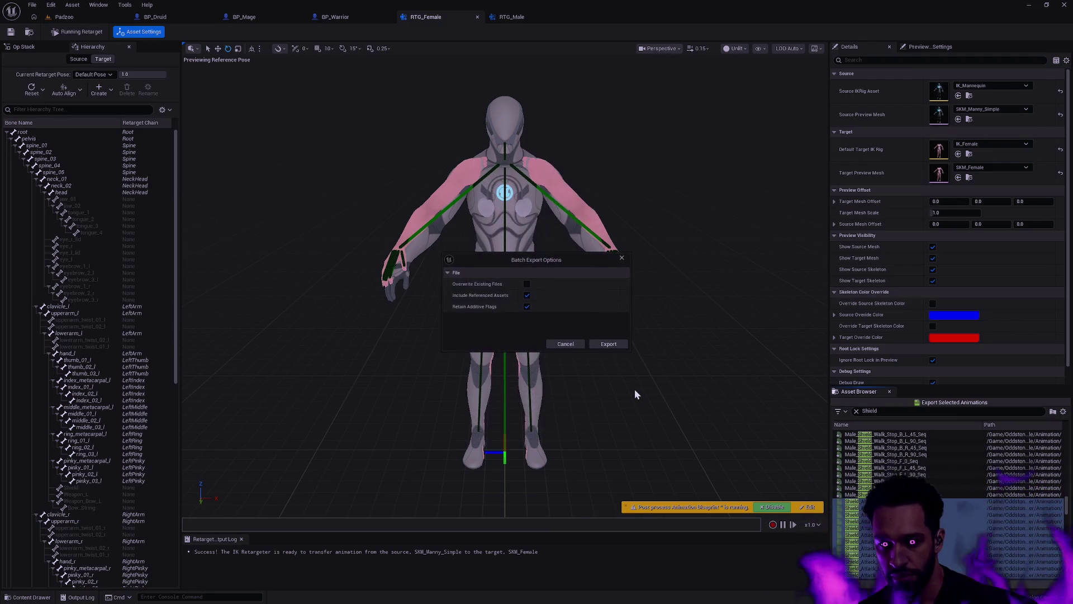
{"action": "left_click", "coordinate": [606, 344]}
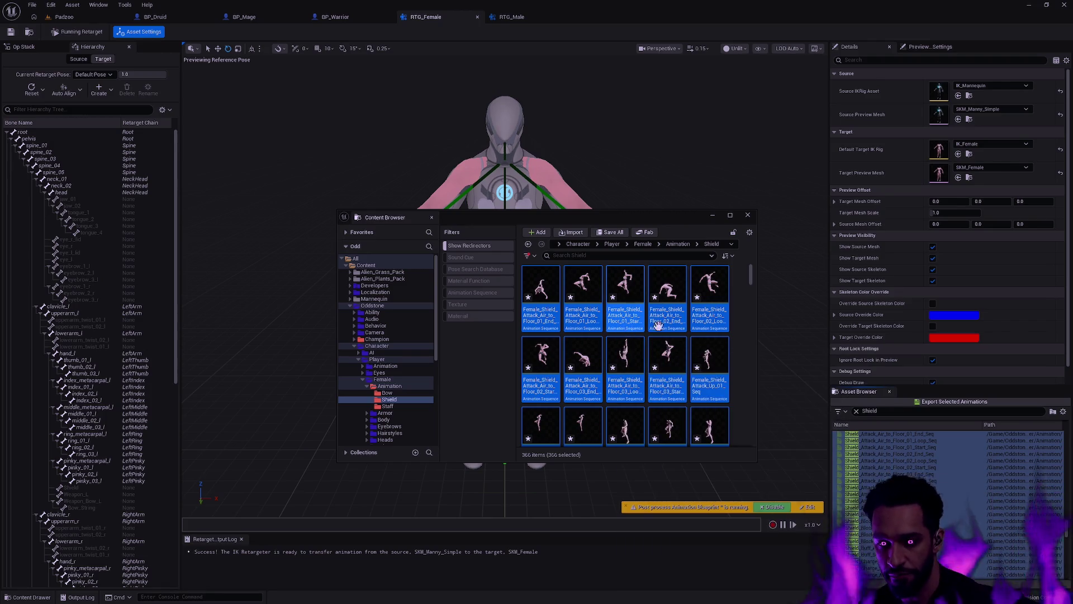
- Deselect the exported Shield assets, view the Female Bow animations, then close the browser and save
{"action": "mouse_move", "coordinate": [720, 290]}
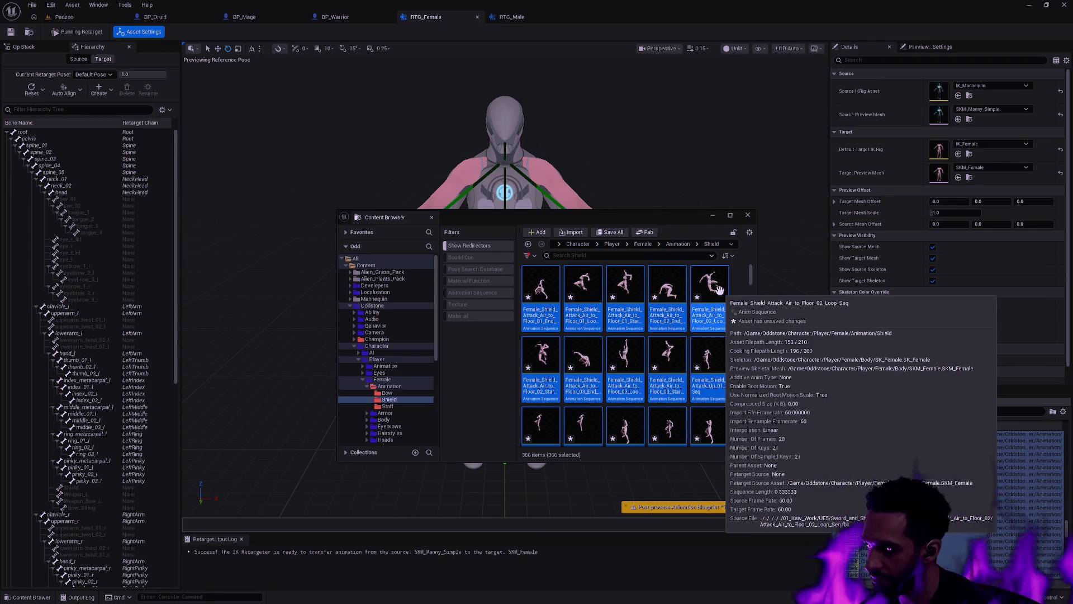
{"action": "left_click_drag", "start_coordinate": [649, 217], "coordinate": [634, 202]}
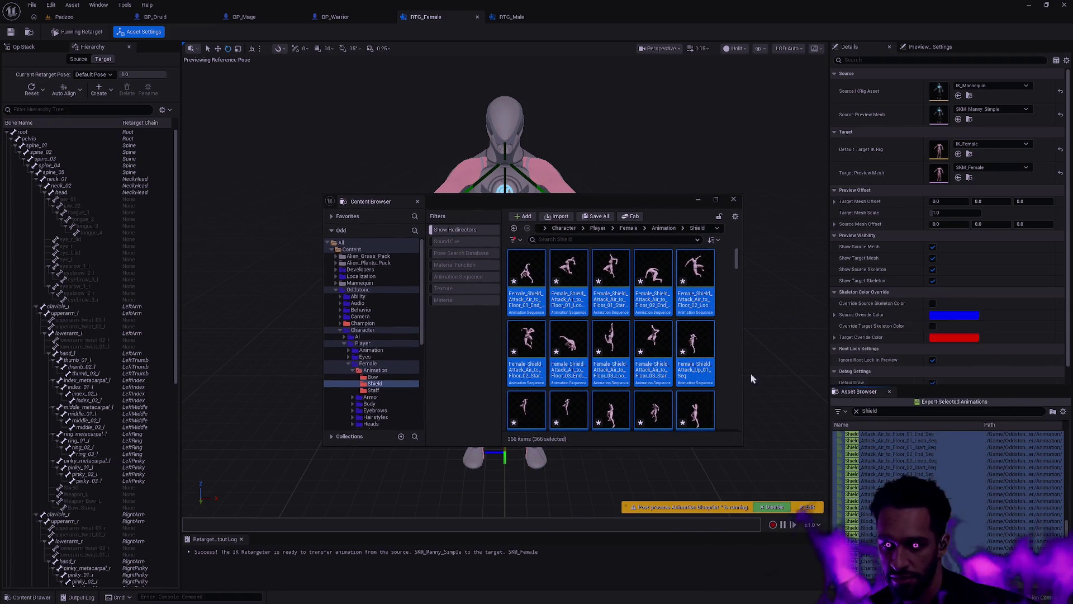
{"action": "scroll", "coordinate": [904, 444], "scroll_direction": "down", "scroll_amount": 5}
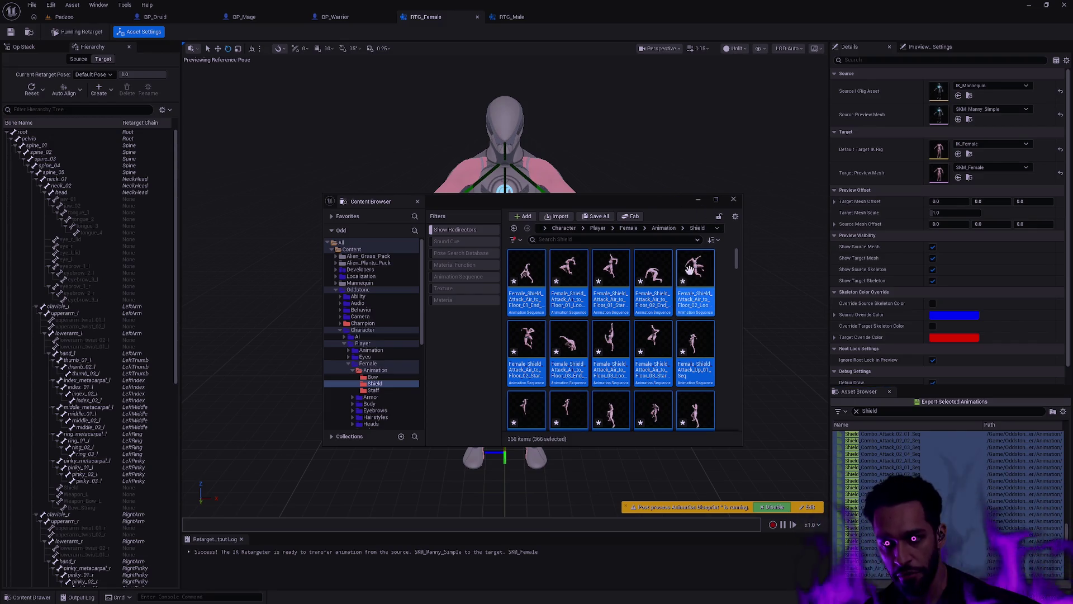
{"action": "left_click", "coordinate": [729, 267]}
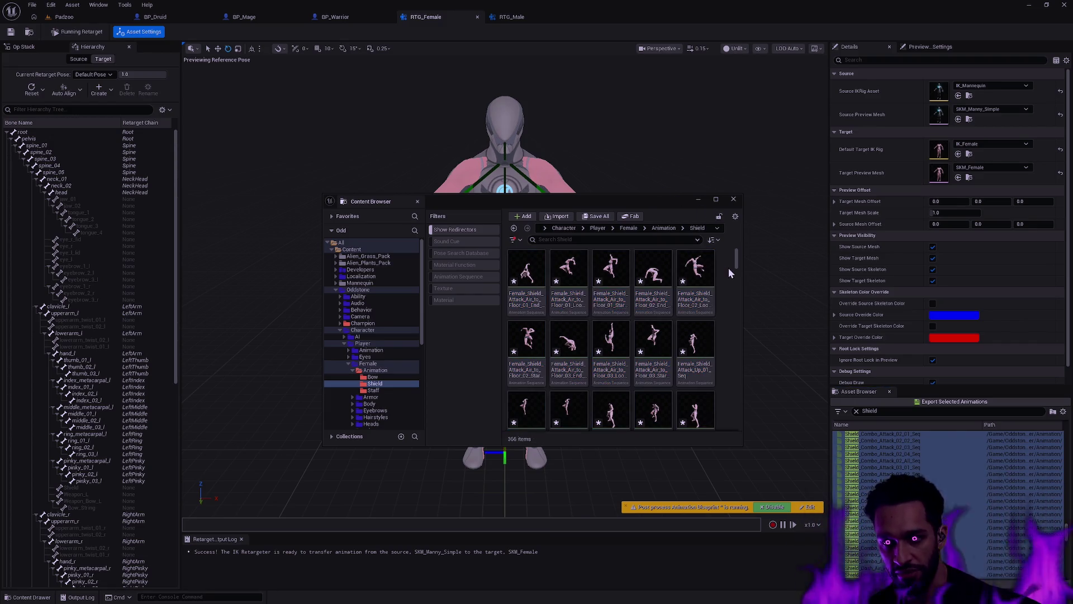
{"action": "left_click", "coordinate": [380, 378]}
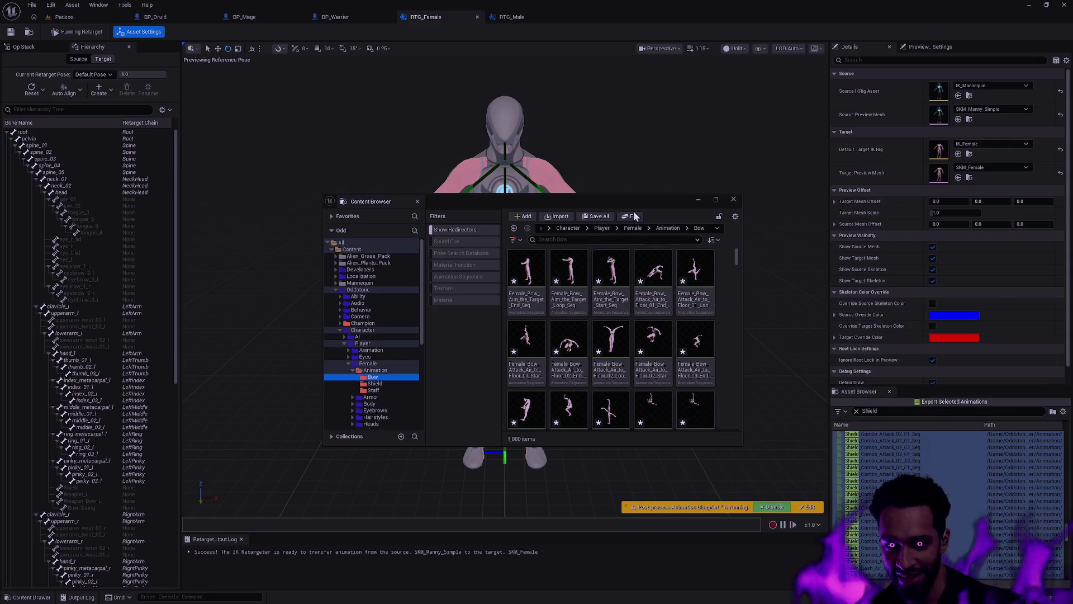
{"action": "left_click", "coordinate": [734, 200]}
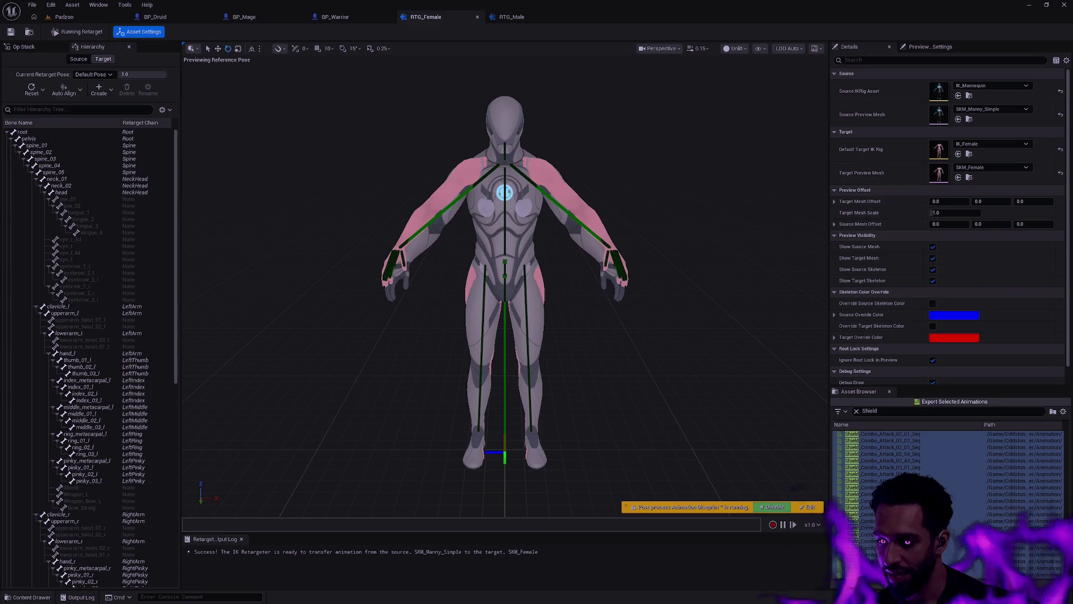
{"action": "left_click", "coordinate": [597, 402]}
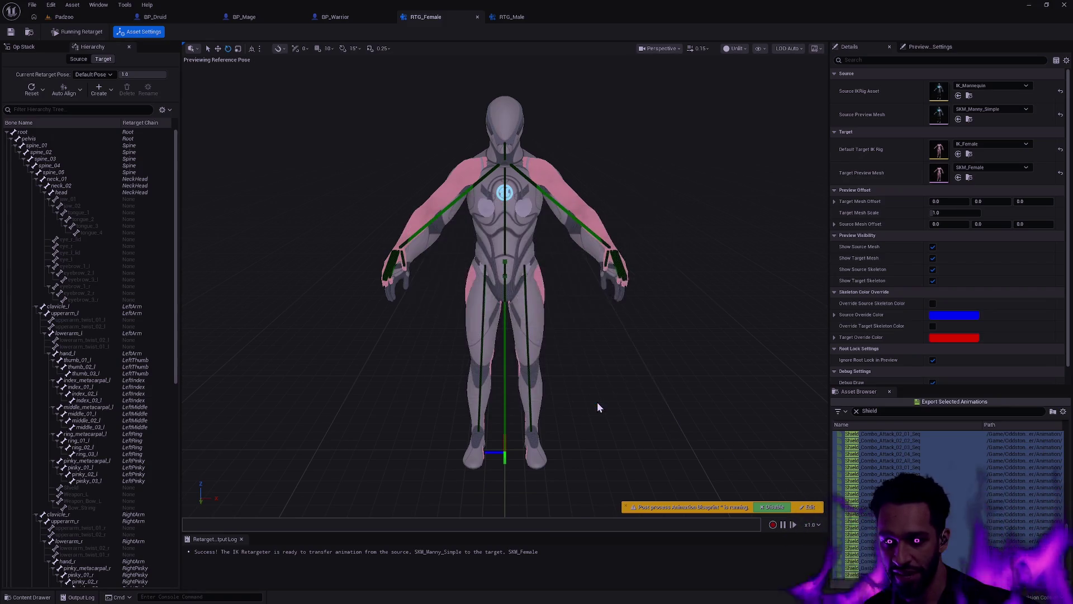
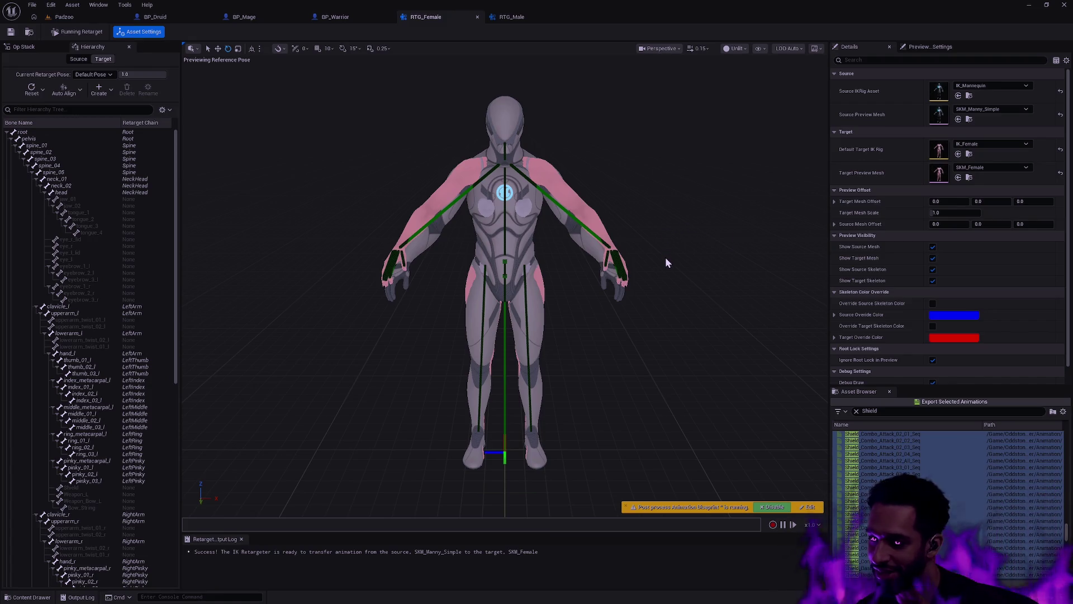
- Orbit the female retargeter preview and compare it against the male retargeter
{"action": "mouse_move", "coordinate": [659, 300]}
{"action": "left_mouse_down"}
{"action": "mouse_move", "coordinate": [604, 291]}
{"action": "mouse_move", "coordinate": [659, 306]}
{"action": "left_mouse_up"}
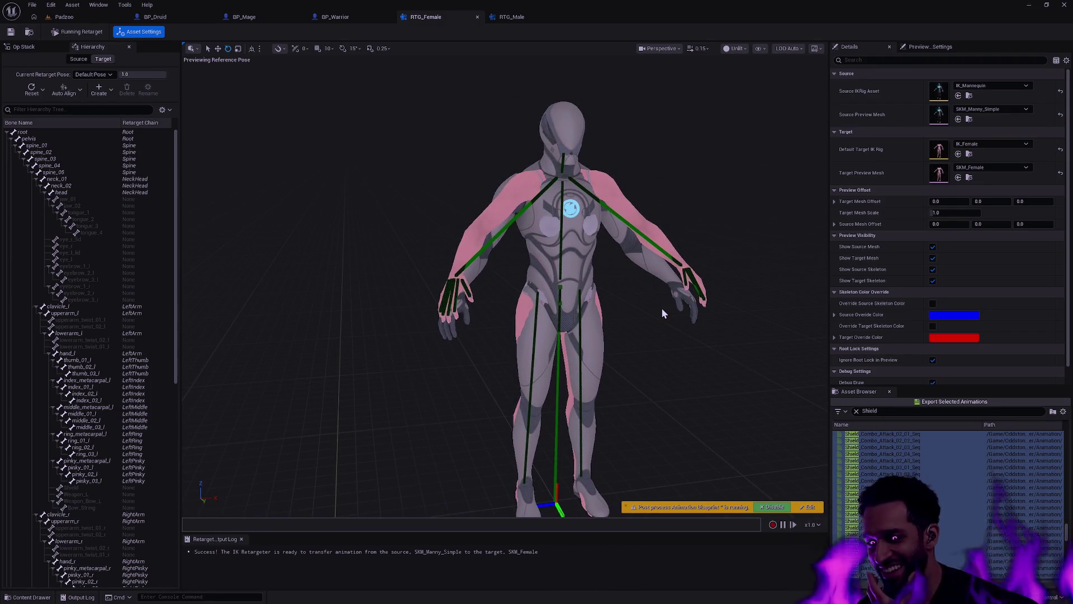
{"action": "mouse_move", "coordinate": [678, 310]}
{"action": "left_mouse_down"}
{"action": "mouse_move", "coordinate": [687, 306]}
{"action": "mouse_move", "coordinate": [652, 297]}
{"action": "mouse_move", "coordinate": [651, 276]}
{"action": "mouse_move", "coordinate": [718, 275]}
{"action": "mouse_move", "coordinate": [718, 285]}
{"action": "mouse_move", "coordinate": [718, 269]}
{"action": "mouse_move", "coordinate": [712, 333]}
{"action": "left_mouse_up"}
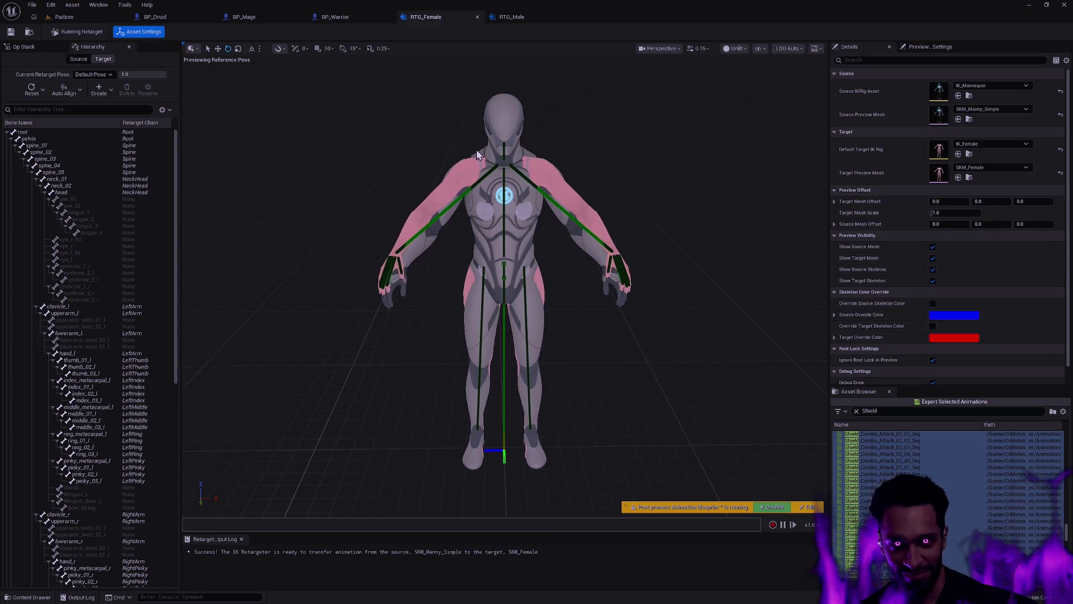
{"action": "left_click", "coordinate": [515, 16]}
{"action": "left_click", "coordinate": [433, 17]}
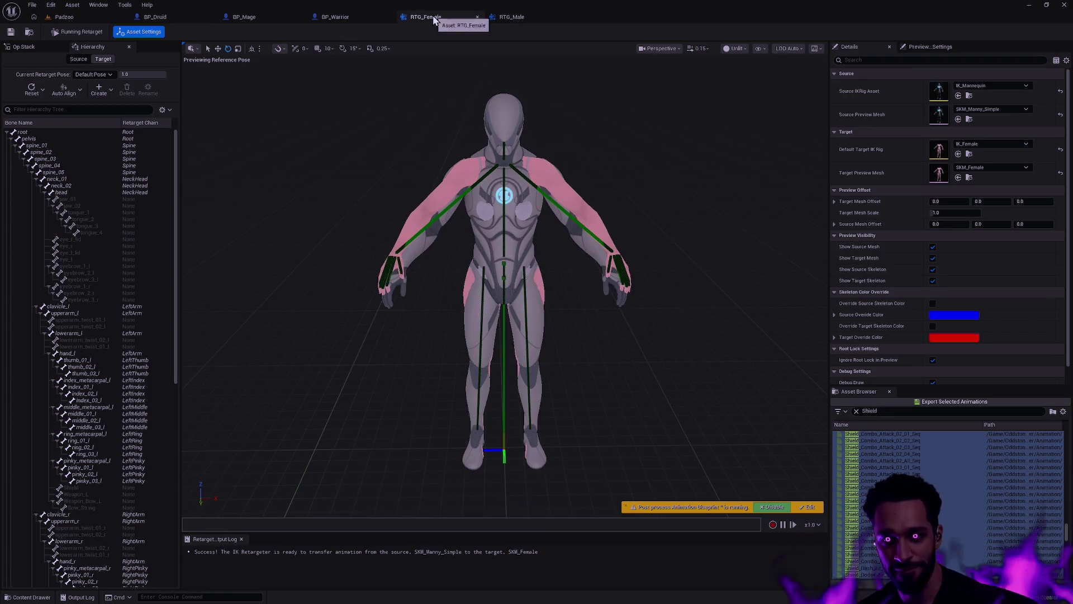
- Browse into the Shield animation folder in the Padzoo content drawer, then back to Animation
{"action": "left_click", "coordinate": [64, 17]}
{"action": "key", "text": "ctrl+space"}
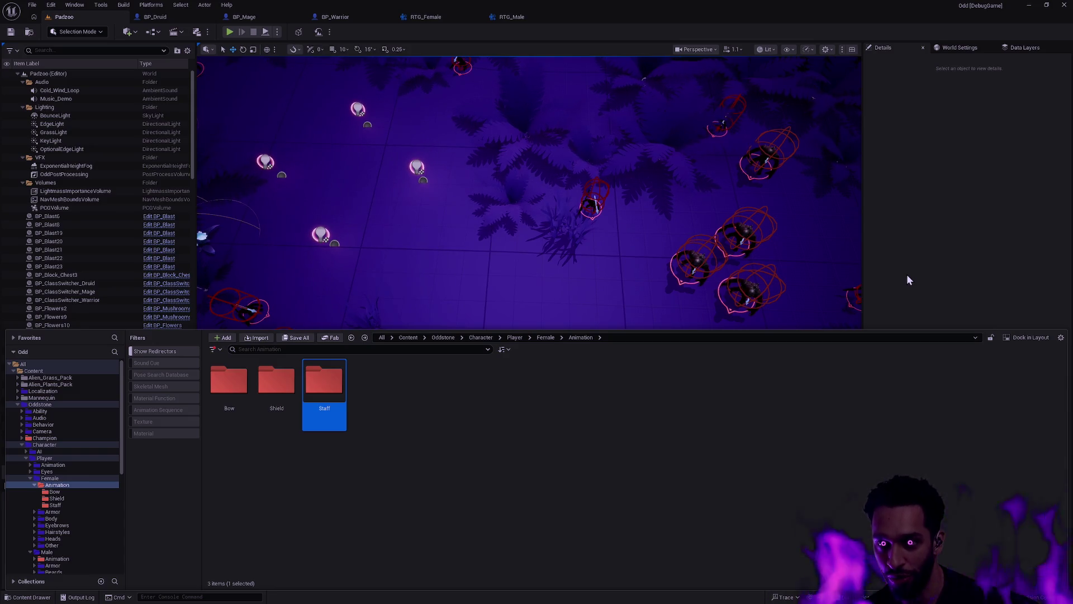
{"action": "left_click", "coordinate": [420, 402]}
{"action": "double_click", "coordinate": [276, 385]}
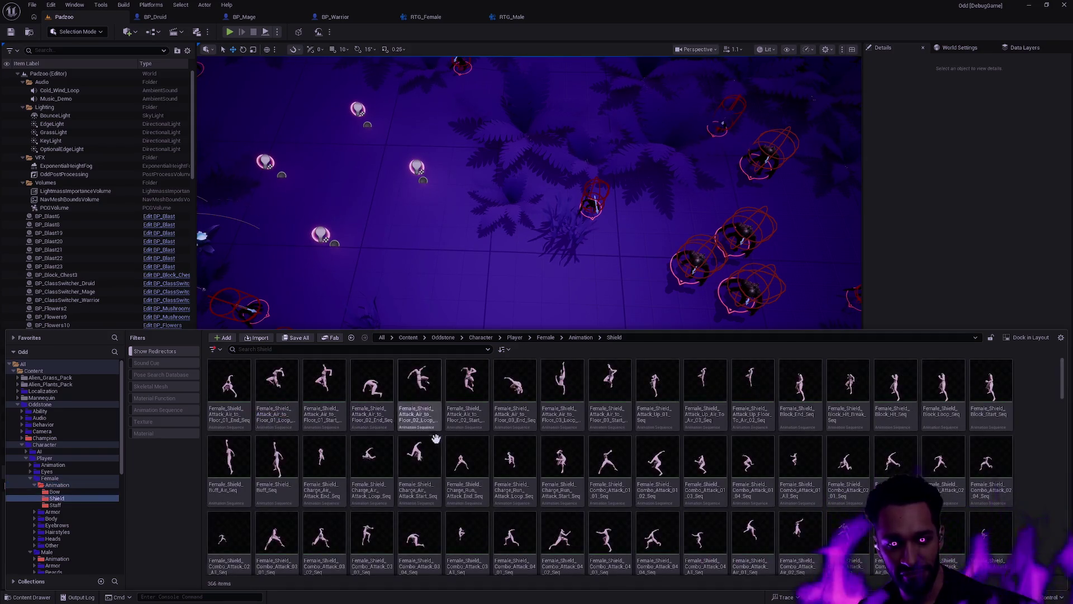
{"action": "mouse_move", "coordinate": [612, 466]}
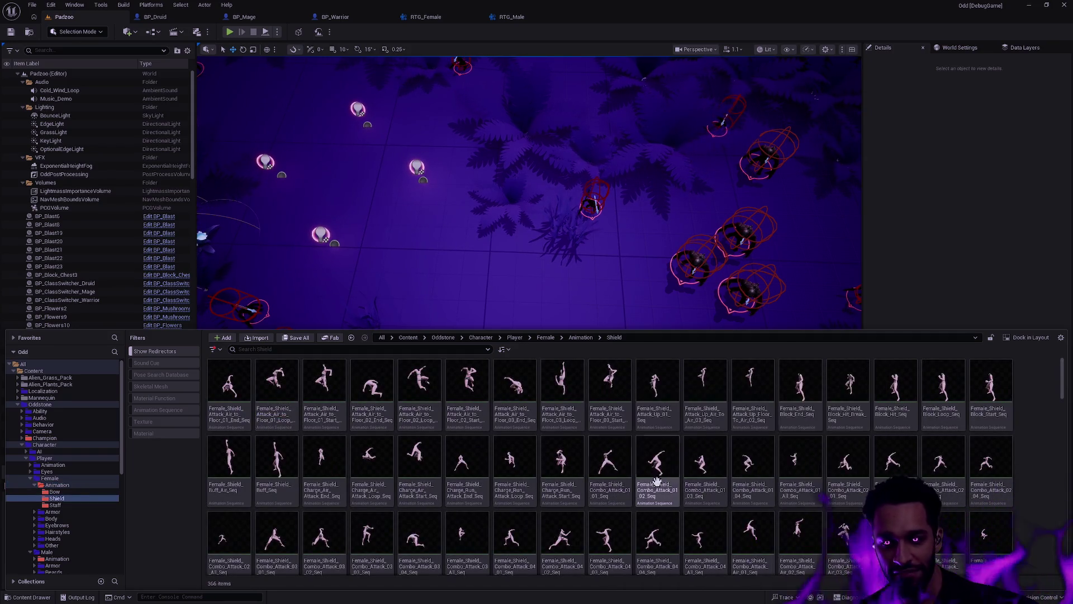
{"action": "key", "text": "BackSpace"}
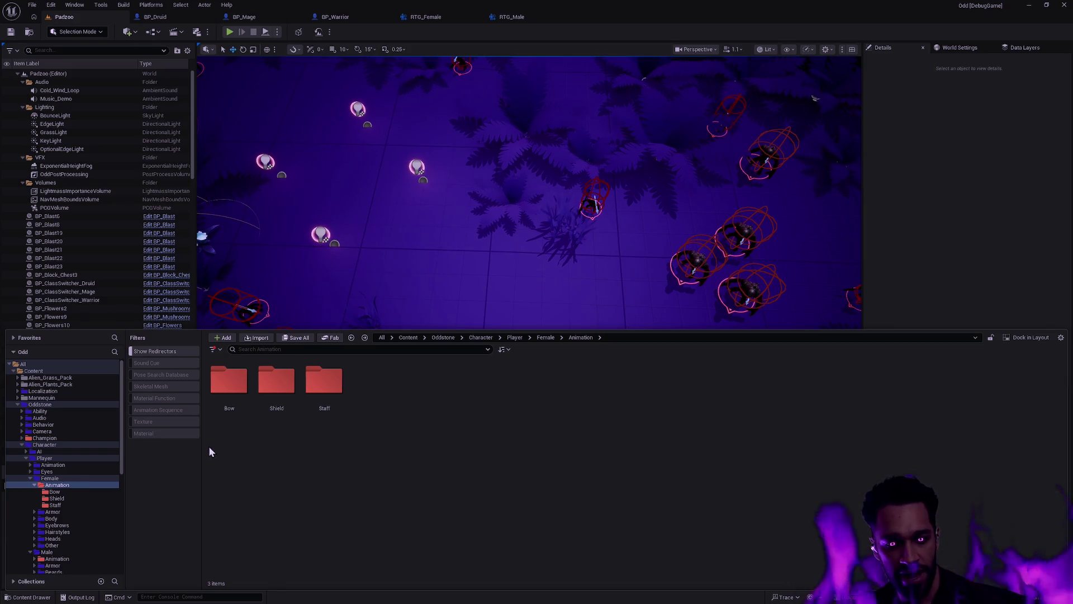
- Show the BP_Druid blueprint's viewport with its SKM_Male character
{"action": "left_click", "coordinate": [22, 447]}
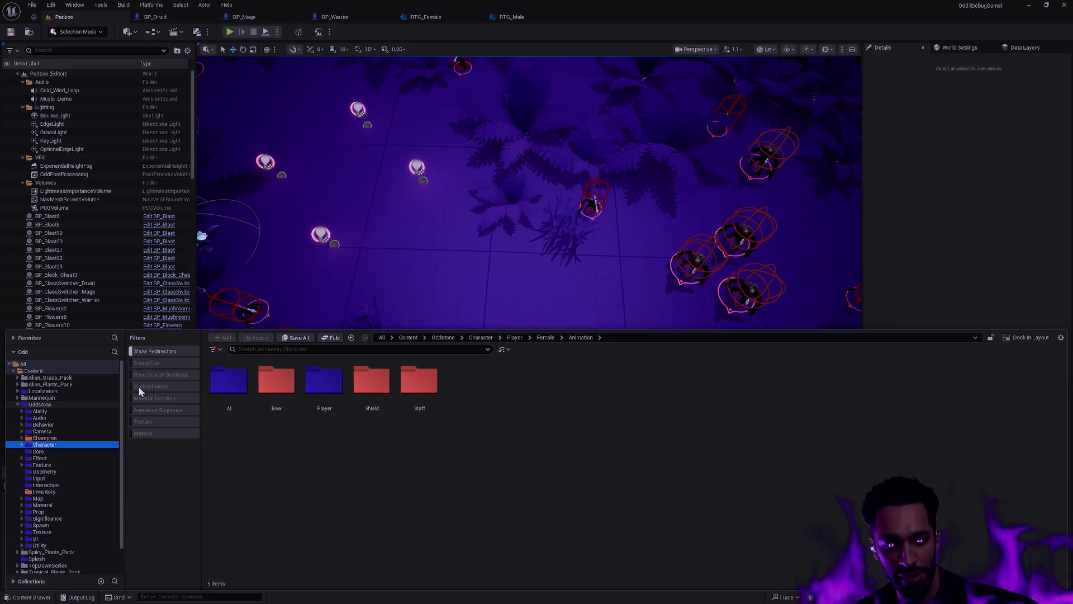
{"action": "left_click", "coordinate": [155, 17]}
{"action": "left_click", "coordinate": [244, 48]}
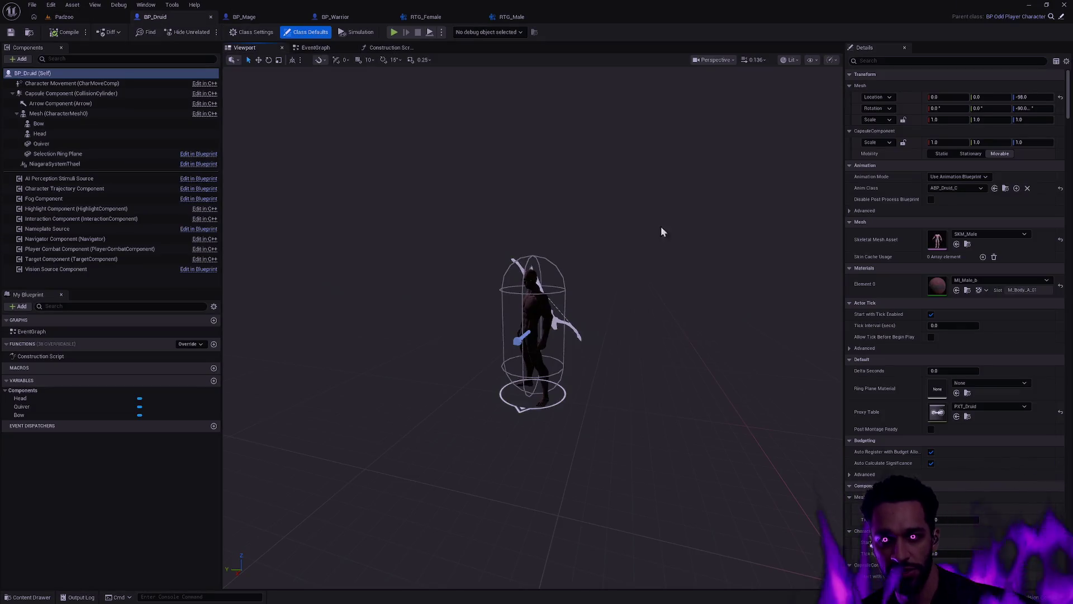
- Zoom the Druid viewport, then orbit the BP_Mage preview to face the Mage character
{"action": "scroll", "coordinate": [656, 221], "scroll_direction": "up", "scroll_amount": 3}
{"action": "scroll", "coordinate": [534, 327], "scroll_direction": "up", "scroll_amount": 10}
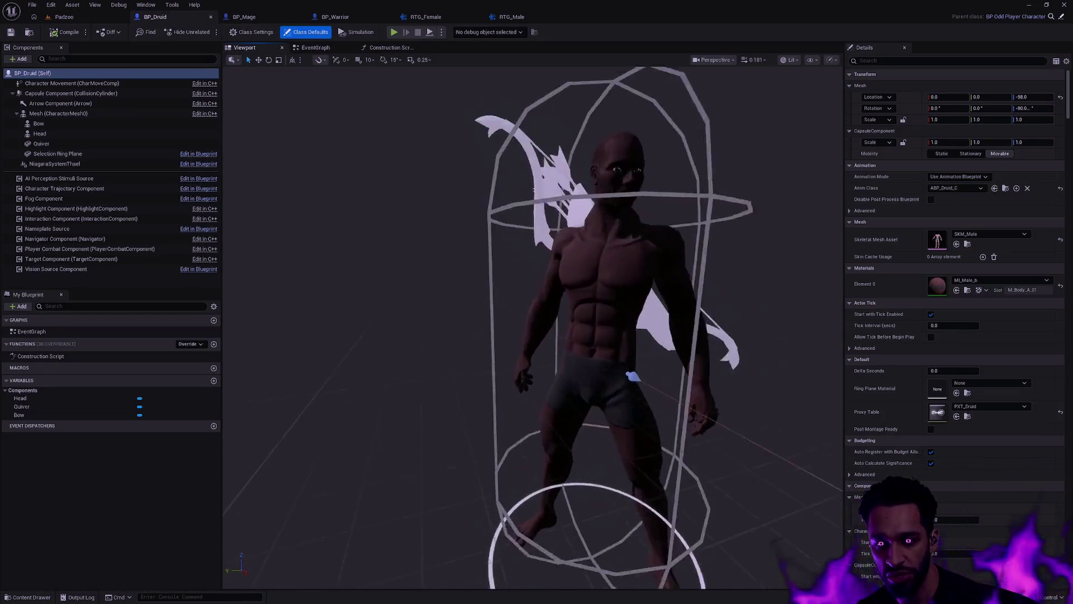
{"action": "scroll", "coordinate": [422, 155], "scroll_direction": "down", "scroll_amount": 3}
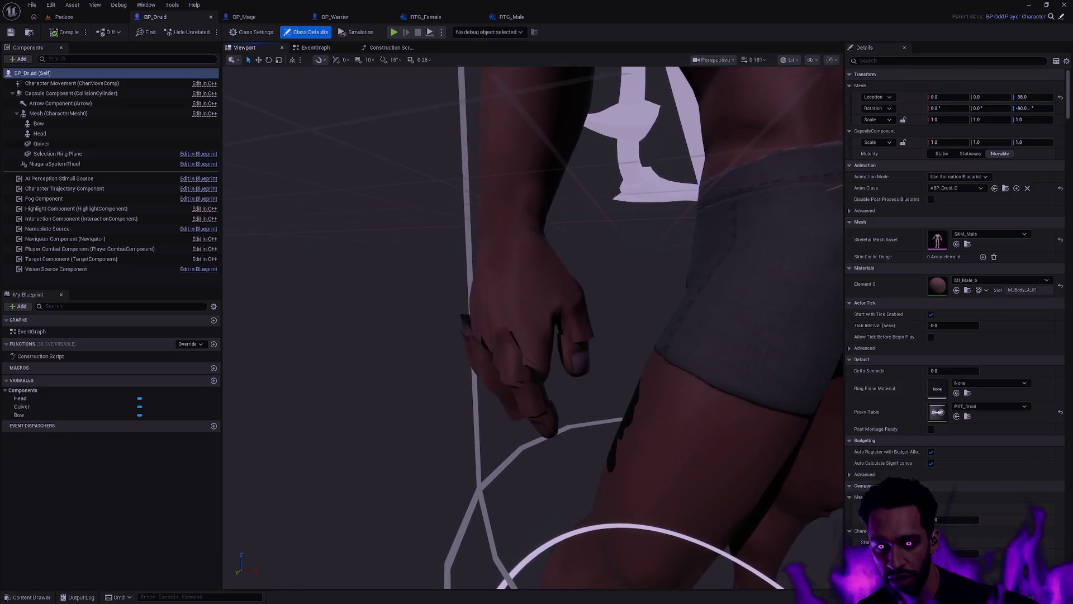
{"action": "left_click", "coordinate": [263, 17]}
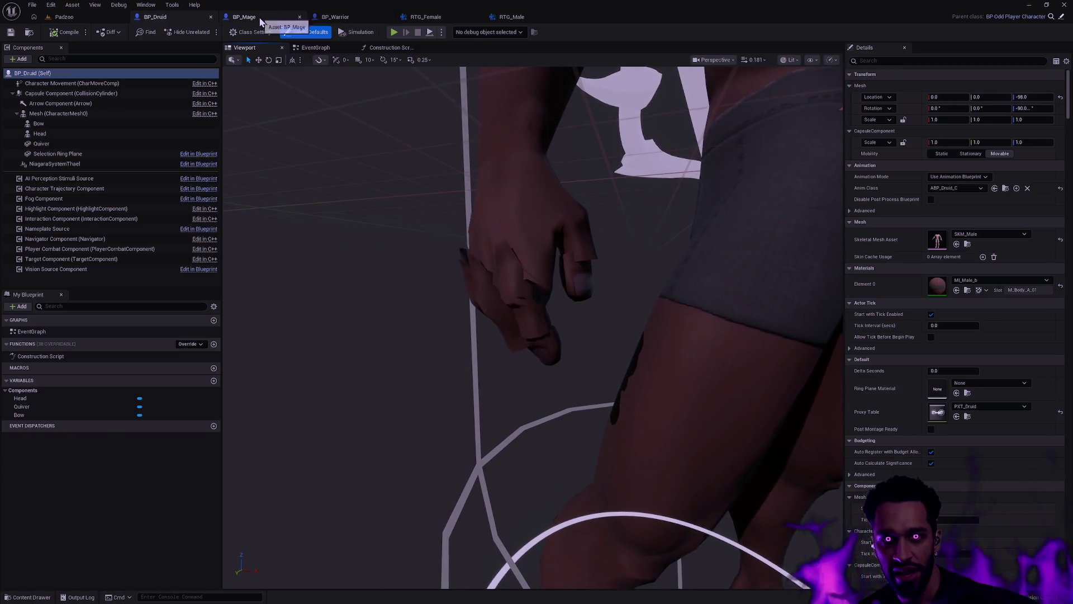
{"action": "scroll", "coordinate": [624, 307], "scroll_direction": "up", "scroll_amount": 10}
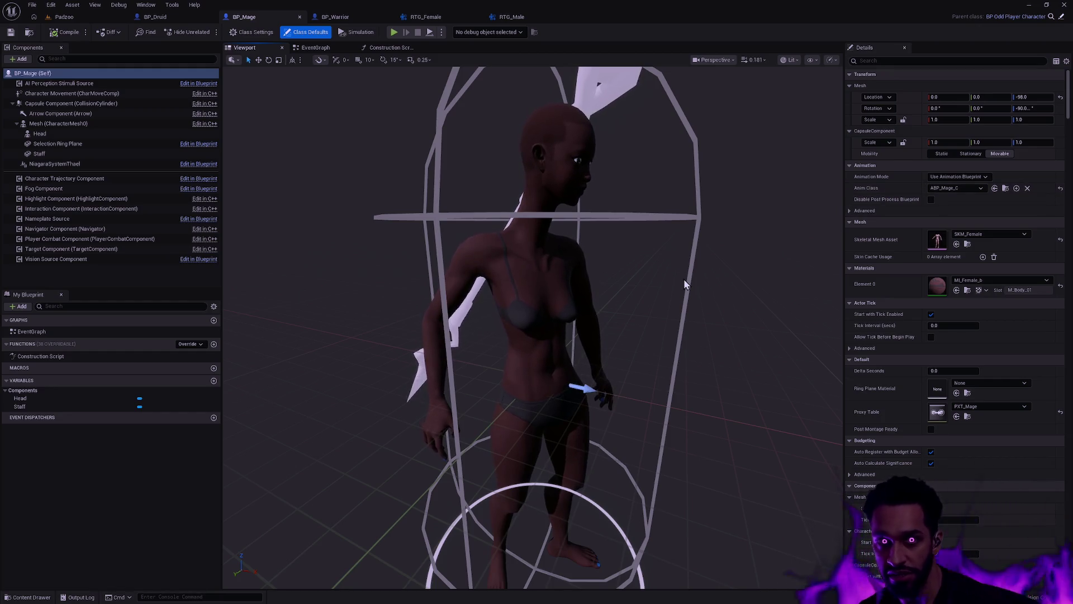
{"action": "mouse_move", "coordinate": [712, 300]}
{"action": "left_mouse_down"}
{"action": "mouse_move", "coordinate": [646, 276]}
{"action": "mouse_move", "coordinate": [724, 300]}
{"action": "left_mouse_up"}
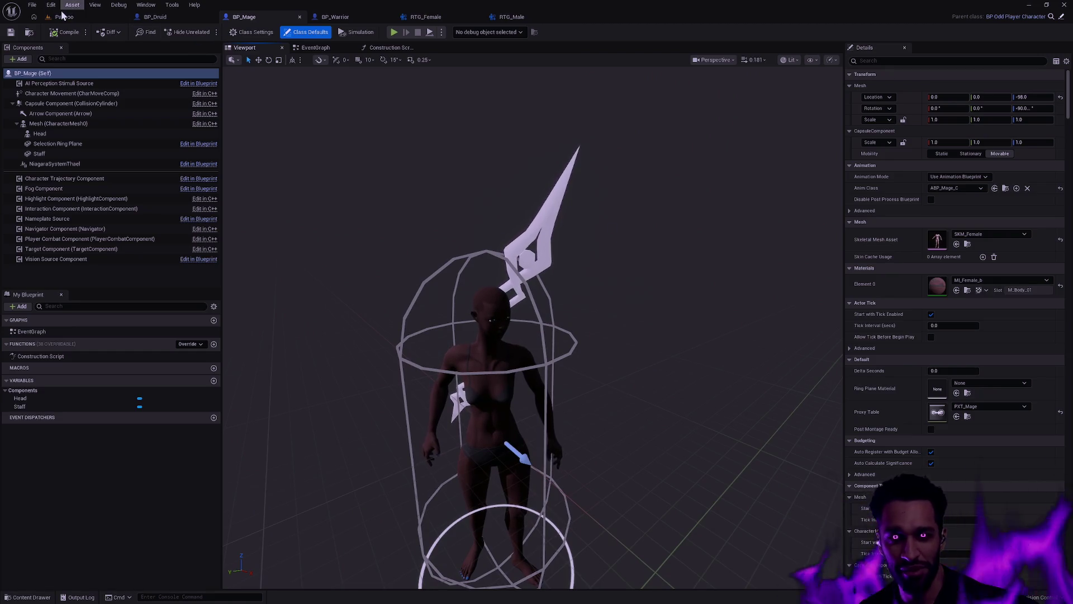
- Return to the Padzoo level and select the Core folder in the content drawer
{"action": "left_click", "coordinate": [65, 18]}
{"action": "key", "text": "ctrl+space"}
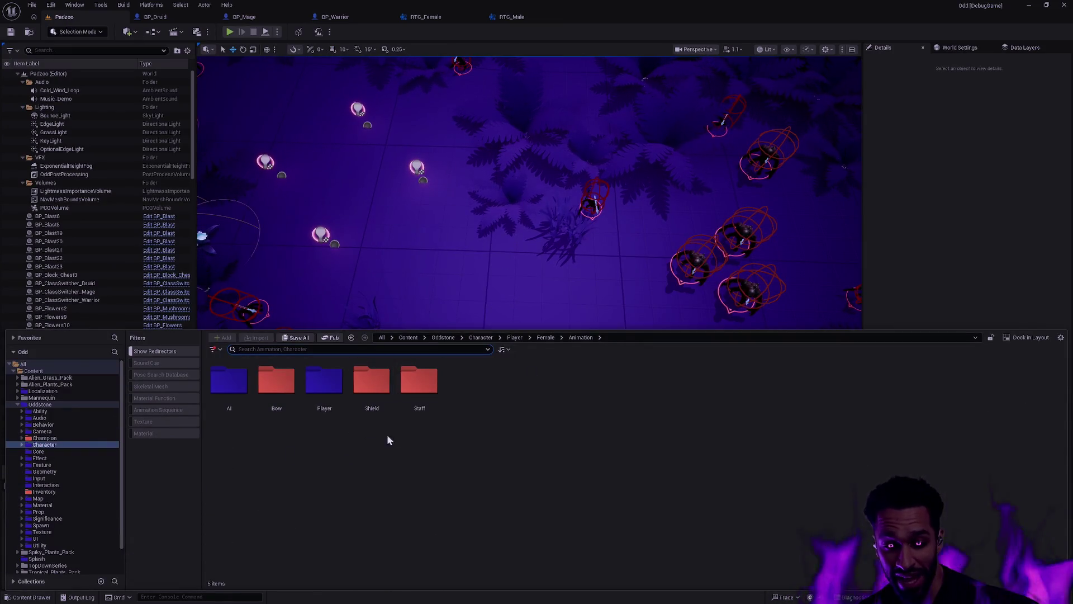
{"action": "left_click", "coordinate": [73, 453]}
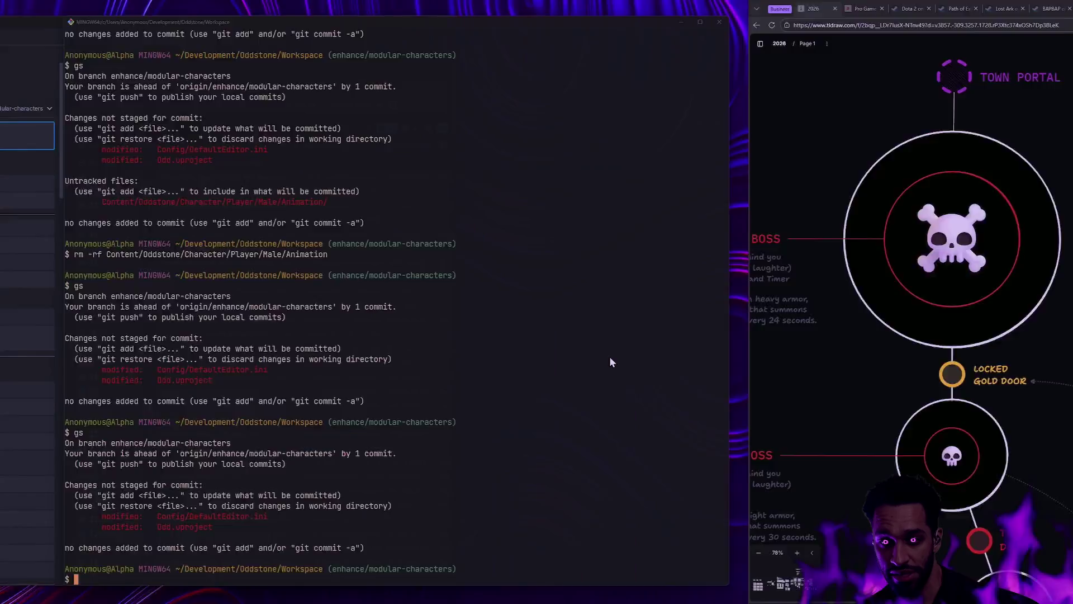
- Check git status, then stage the untracked animation folders with 'ga Content/'
{"action": "type", "text": "gs"}
{"action": "key", "text": "Return"}
{"action": "type", "text": "gs"}
{"action": "key", "text": "Return"}
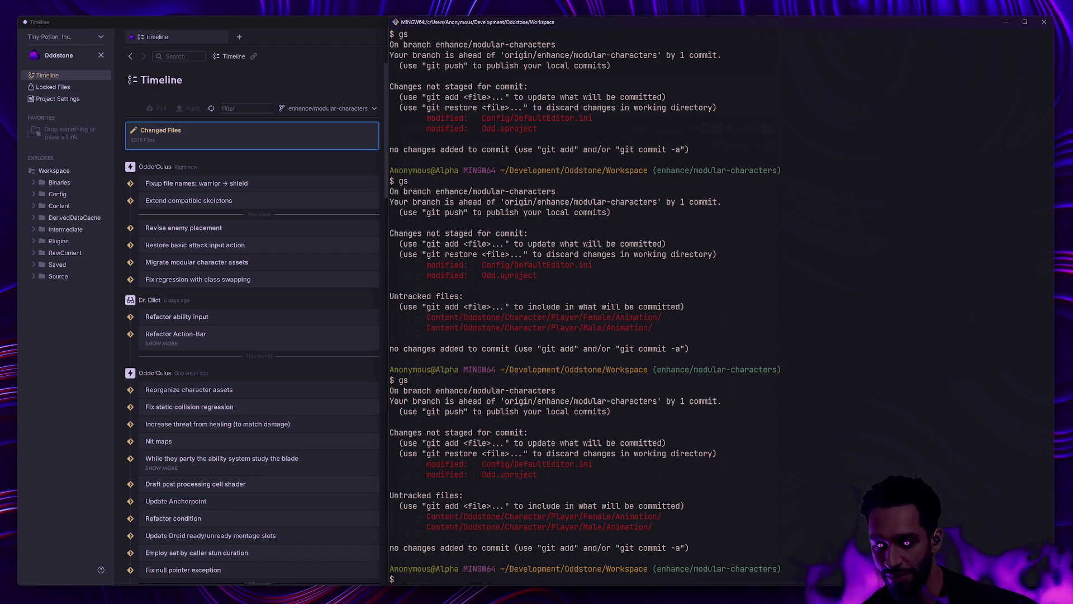
{"action": "type", "text": "ga Content/"}
{"action": "key", "text": "Return"}
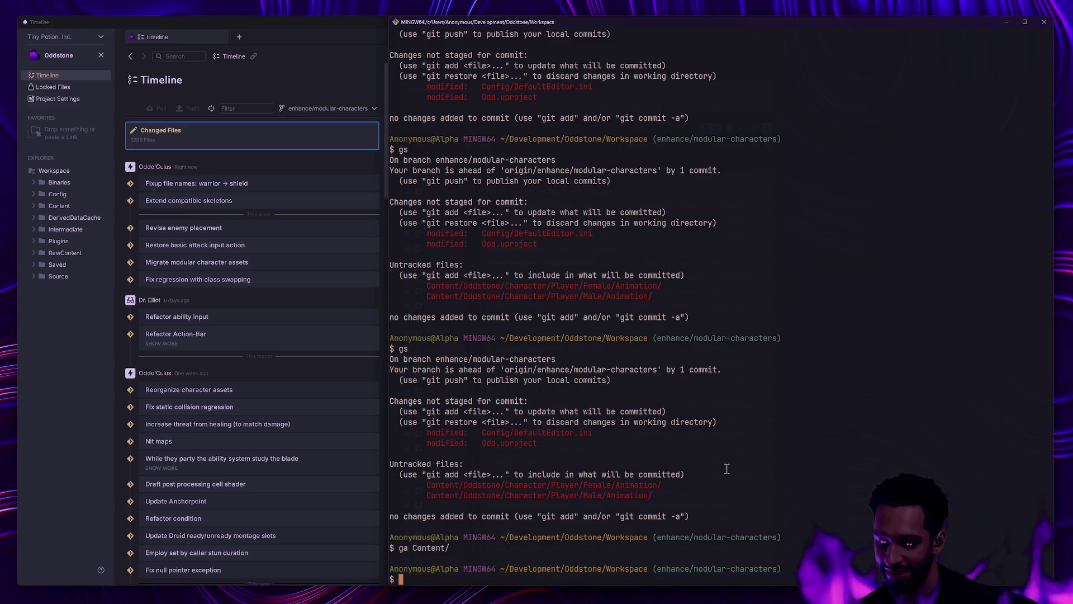
- Review the staged files and the commit history log before committing
{"action": "type", "text": "gs"}
{"action": "key", "text": "Return"}
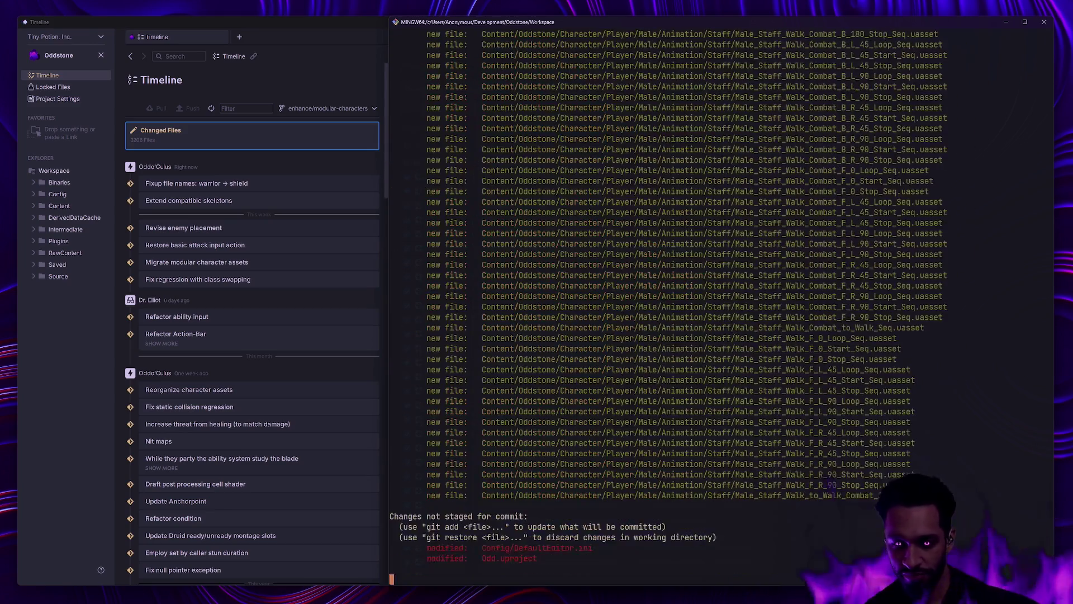
{"action": "type", "text": "gc -m '"}
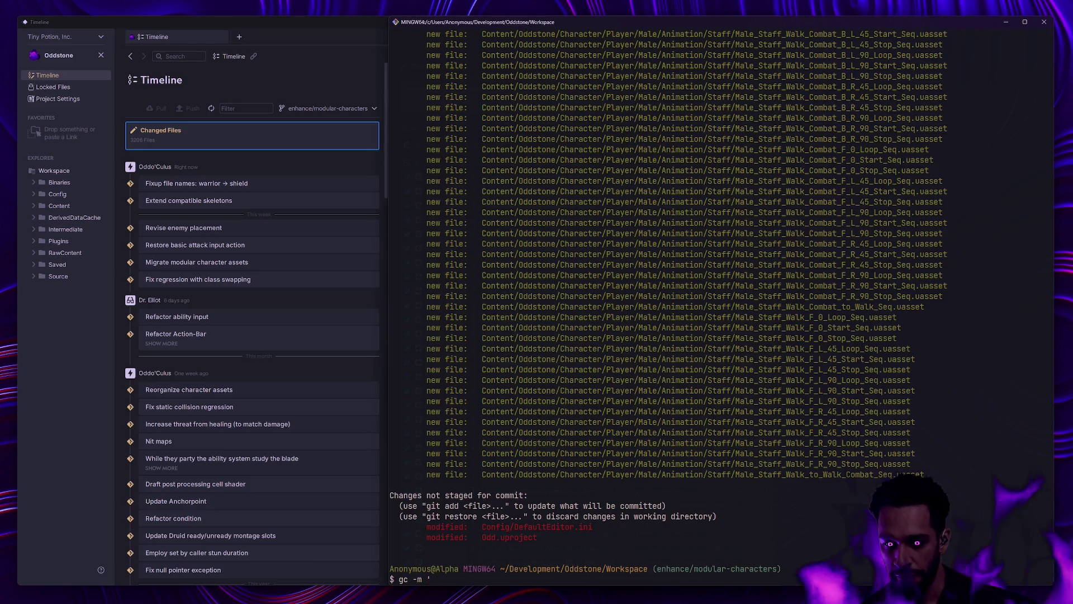
{"action": "type", "text": "Bake "}
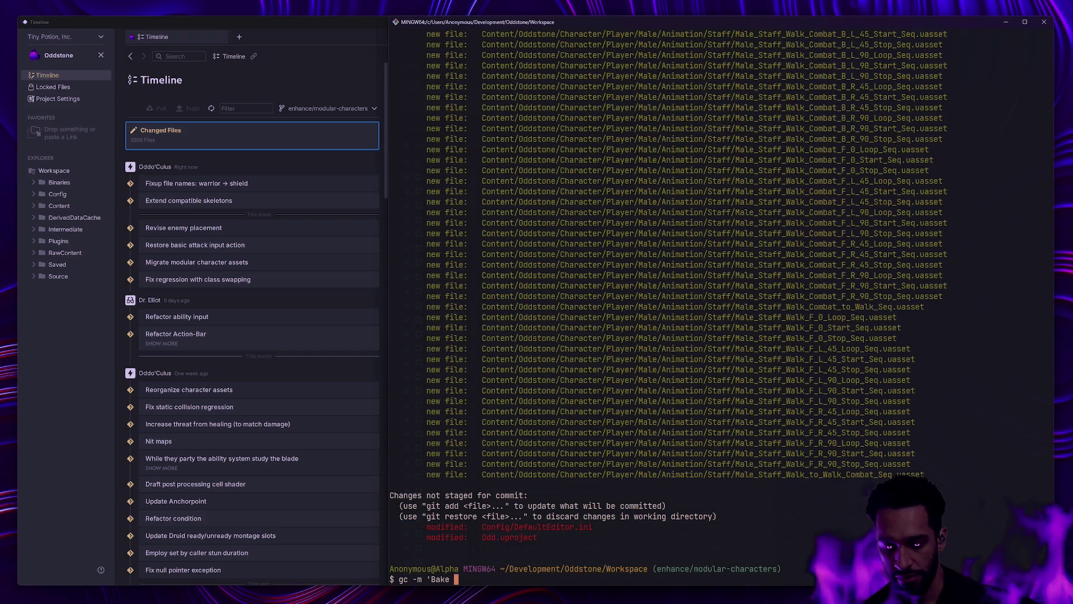
{"action": "type", "text": "target ani"}
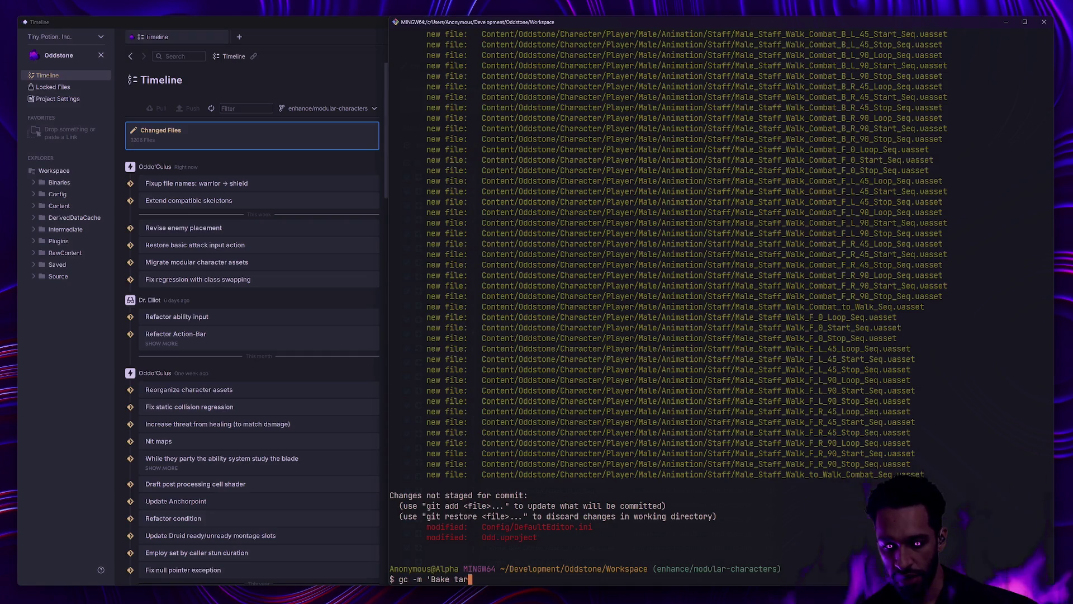
{"action": "key", "text": "BackSpace"}
{"action": "key", "text": "BackSpace"}
{"action": "key", "text": "BackSpace"}
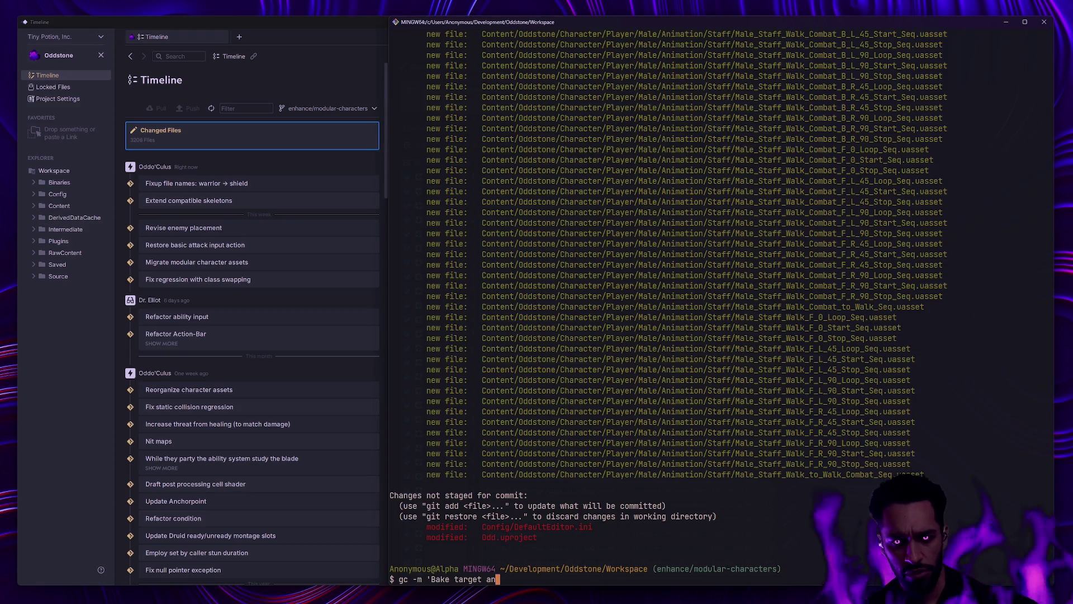
{"action": "type", "text": "glo"}
{"action": "key", "text": "Return"}
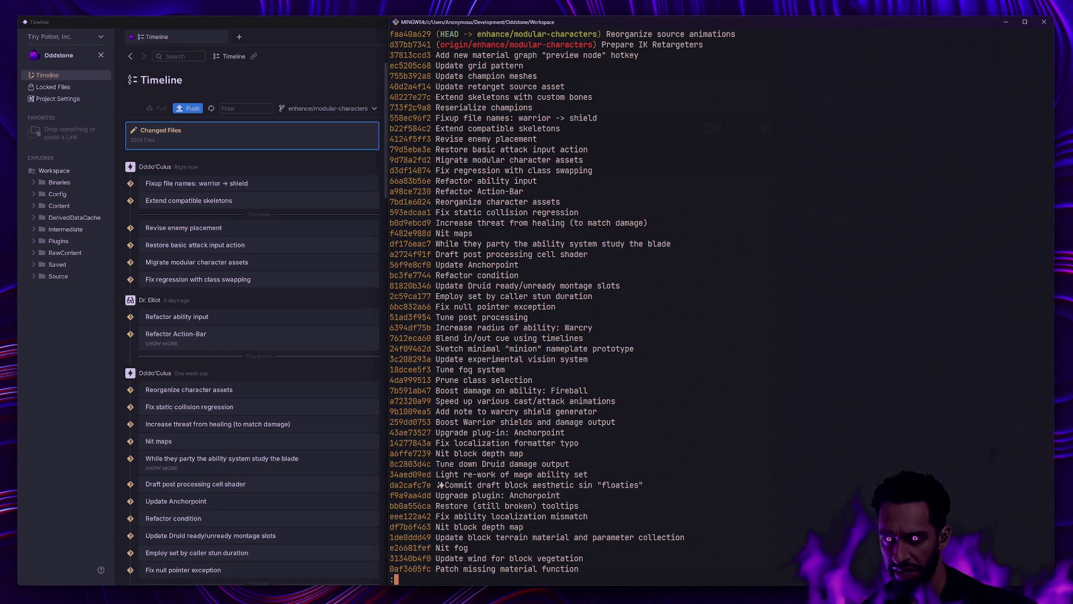
{"action": "type", "text": "q"}
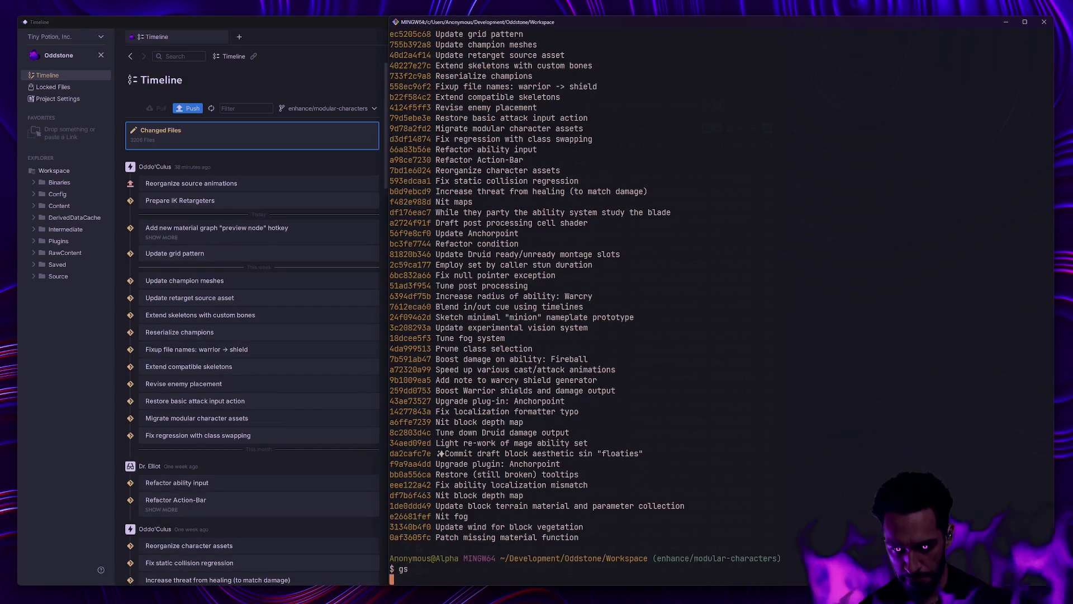
{"action": "type", "text": "gst"}
{"action": "key", "text": "Return"}
- Commit as 'Bake target animations', clear the terminal and confirm the status
{"action": "type", "text": "gc -m 'Bake ta"}
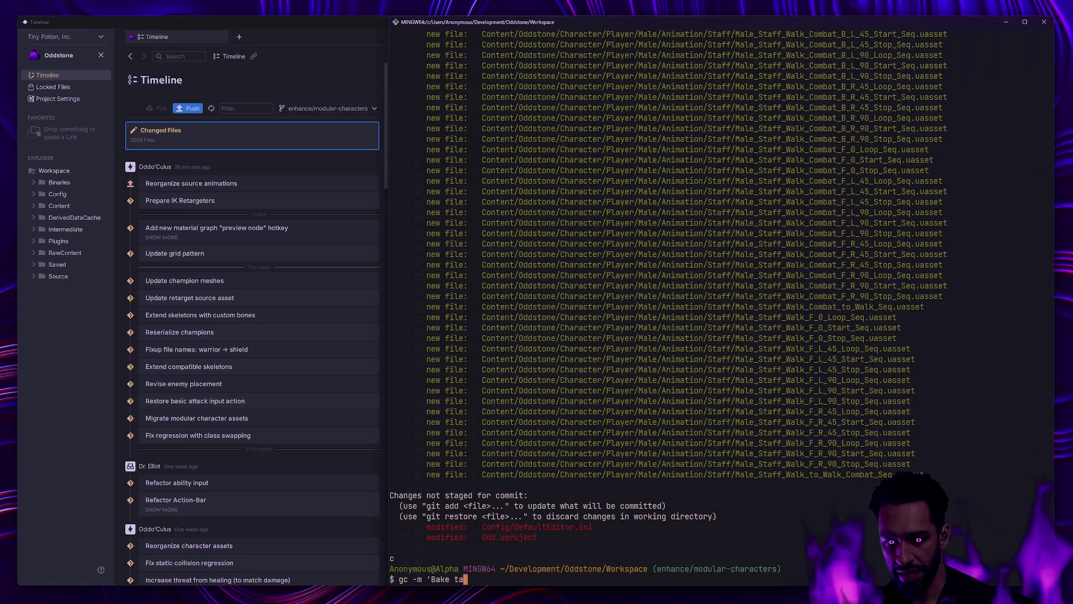
{"action": "type", "text": "rget animations'"}
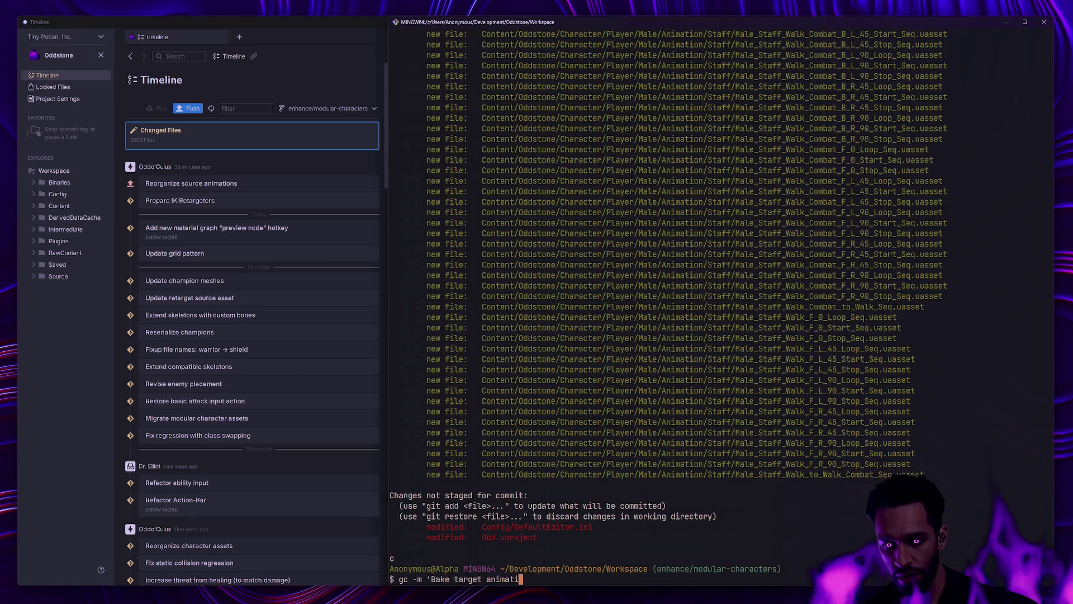
{"action": "key", "text": "Return"}
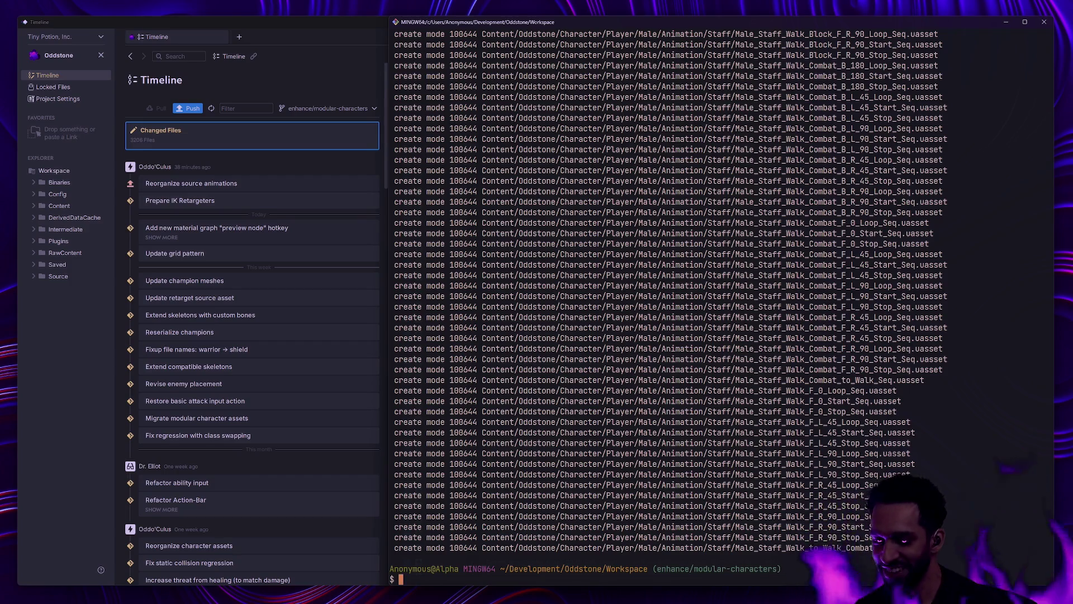
{"action": "type", "text": "clear"}
{"action": "key", "text": "Return"}
{"action": "type", "text": "gs"}
{"action": "key", "text": "Return"}
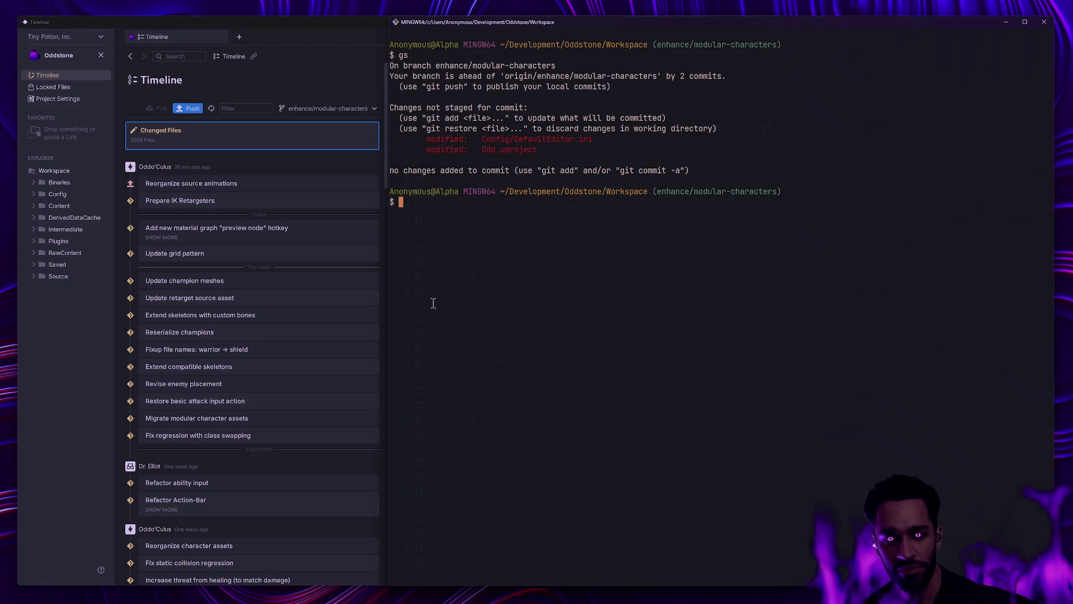
- Push the branch with gp and watch the LFS upload progress
{"action": "type", "text": "gp"}
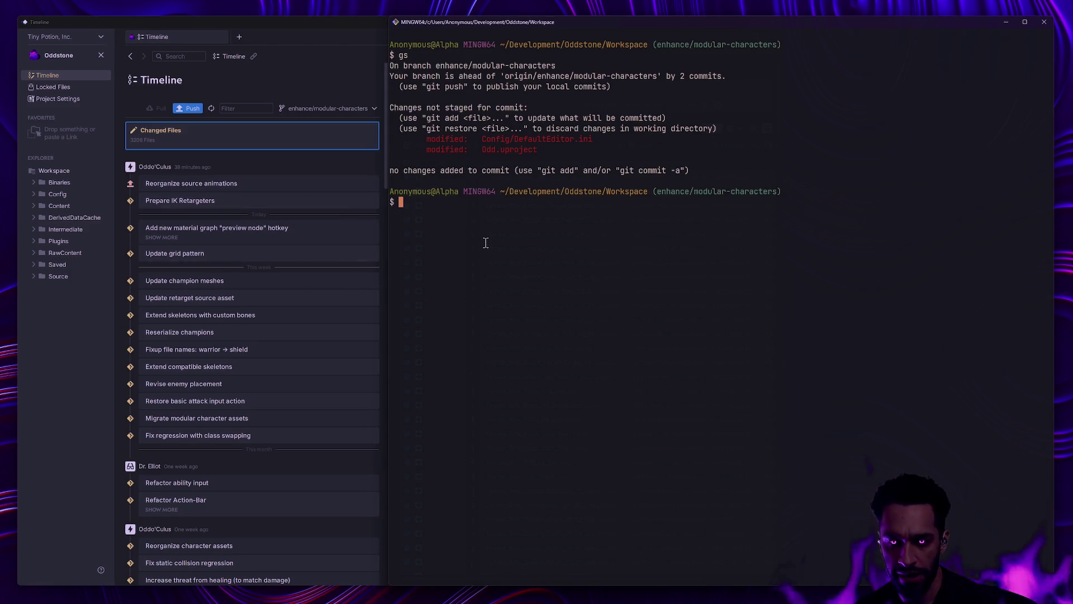
{"action": "key", "text": "Return"}
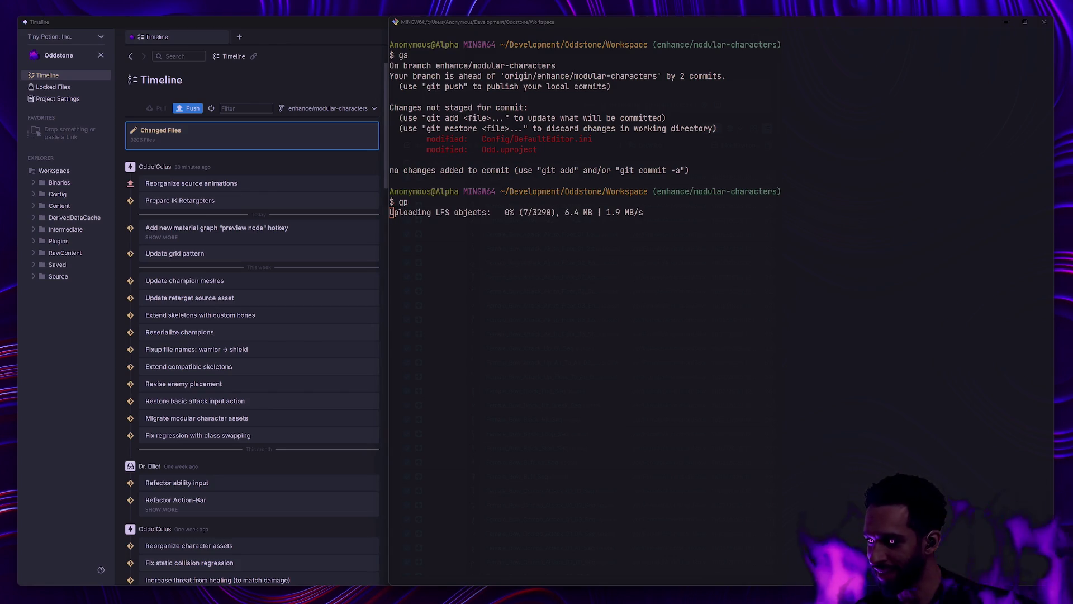
{"action": "left_click", "coordinate": [522, 272]}
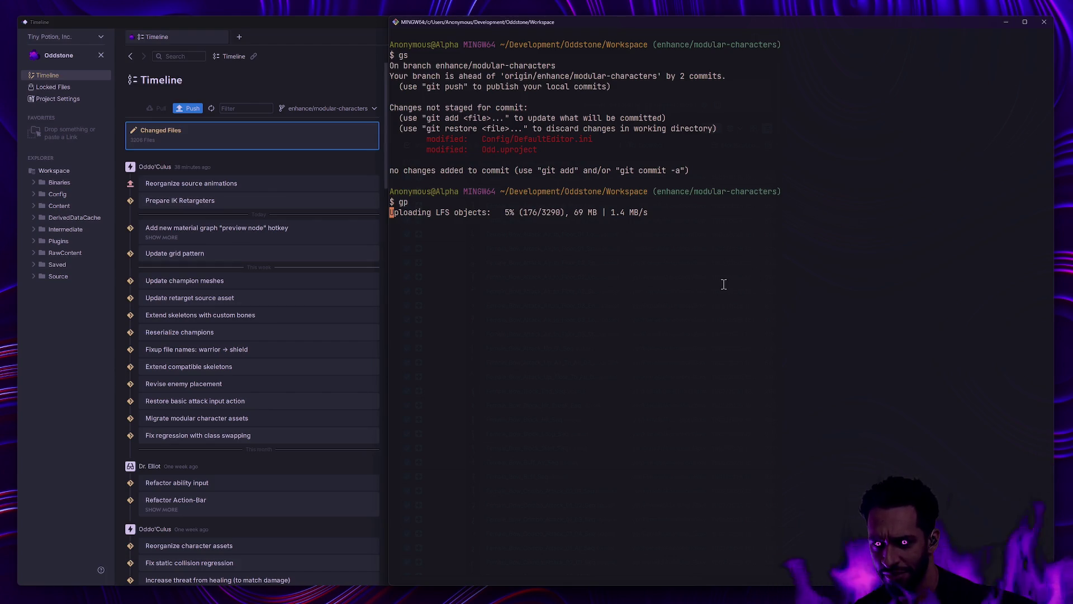
{"action": "left_click_drag", "start_coordinate": [653, 212], "coordinate": [391, 211]}
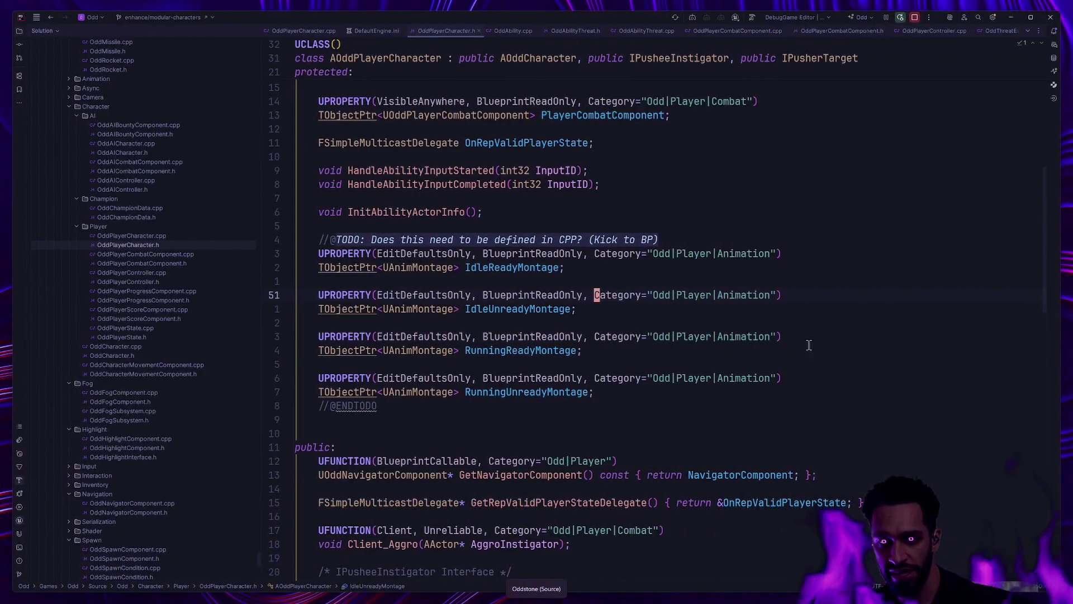
{"action": "left_click", "coordinate": [810, 346]}
{"action": "scroll", "coordinate": [753, 334], "scroll_direction": "down", "scroll_amount": 5}
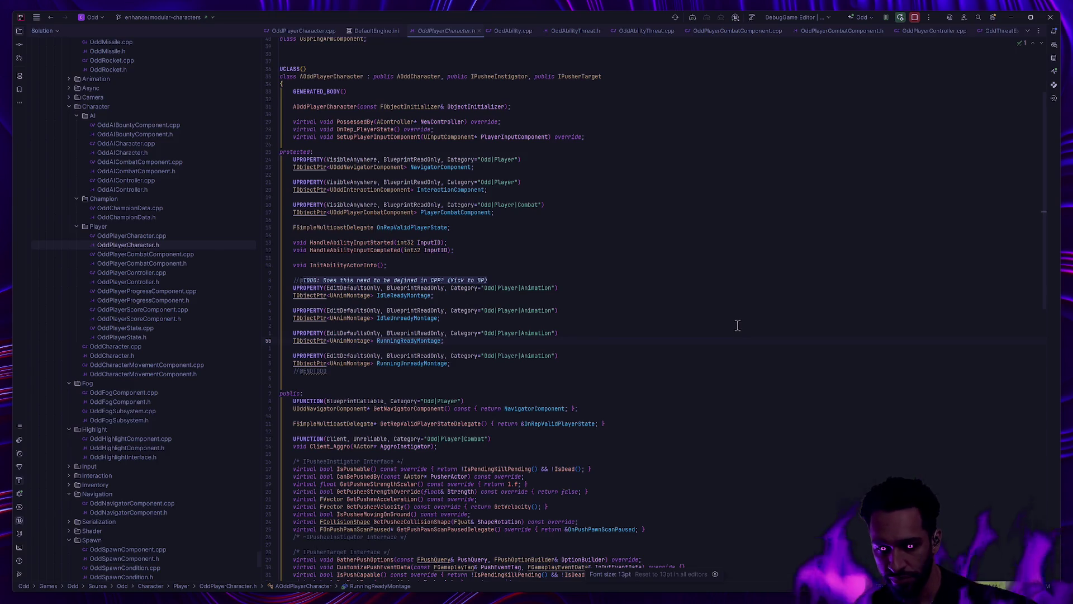
- Close the content drawer, narrow the Message Log categories and look over the Padzoo level
{"action": "key", "text": "alt+Tab"}
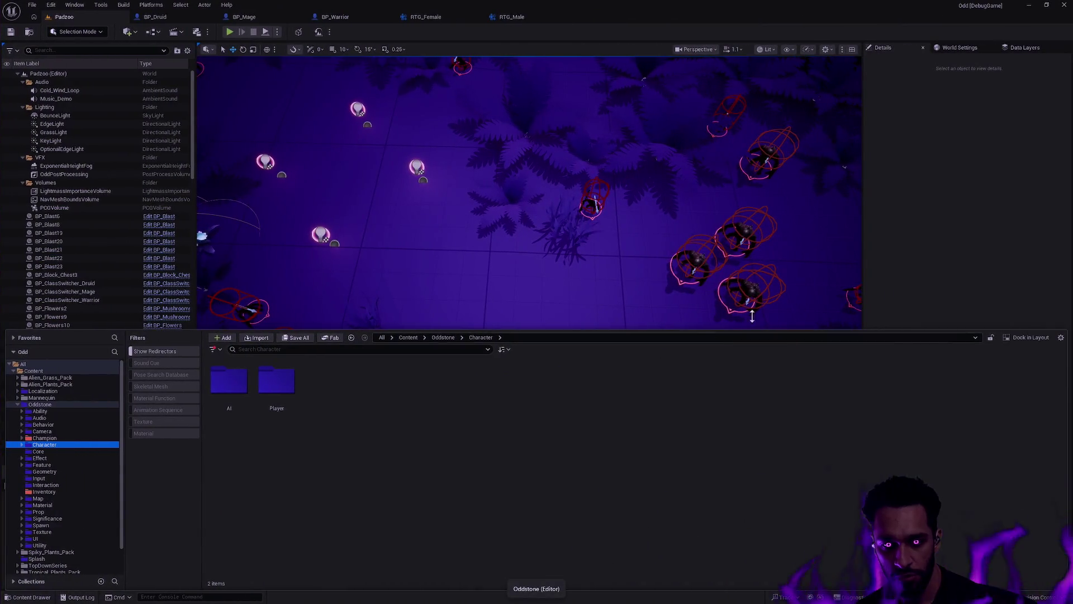
{"action": "left_click", "coordinate": [947, 267]}
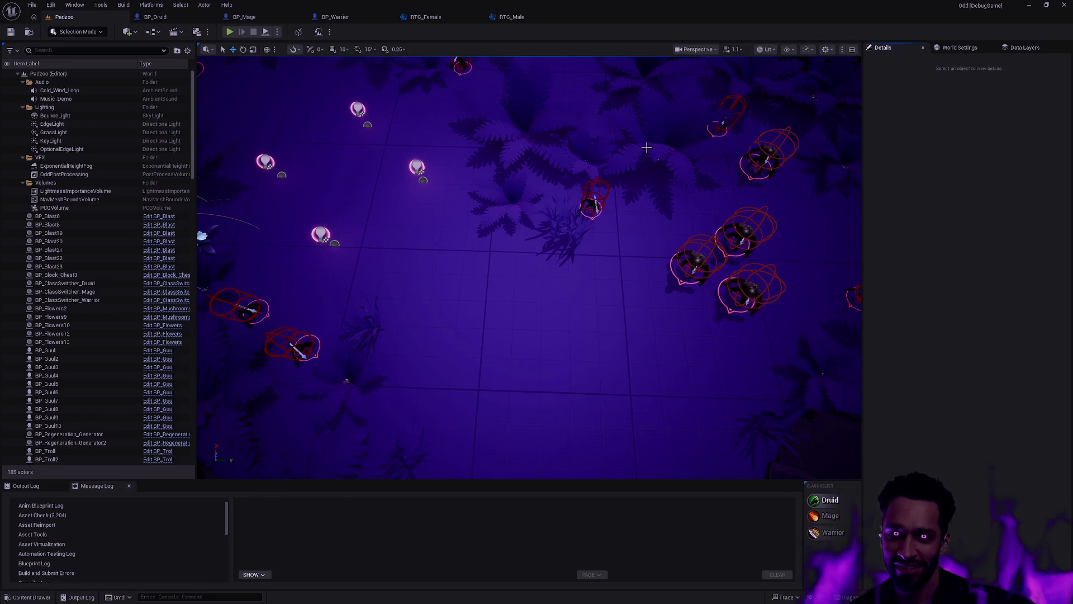
{"action": "left_click_drag", "start_coordinate": [230, 516], "coordinate": [194, 516]}
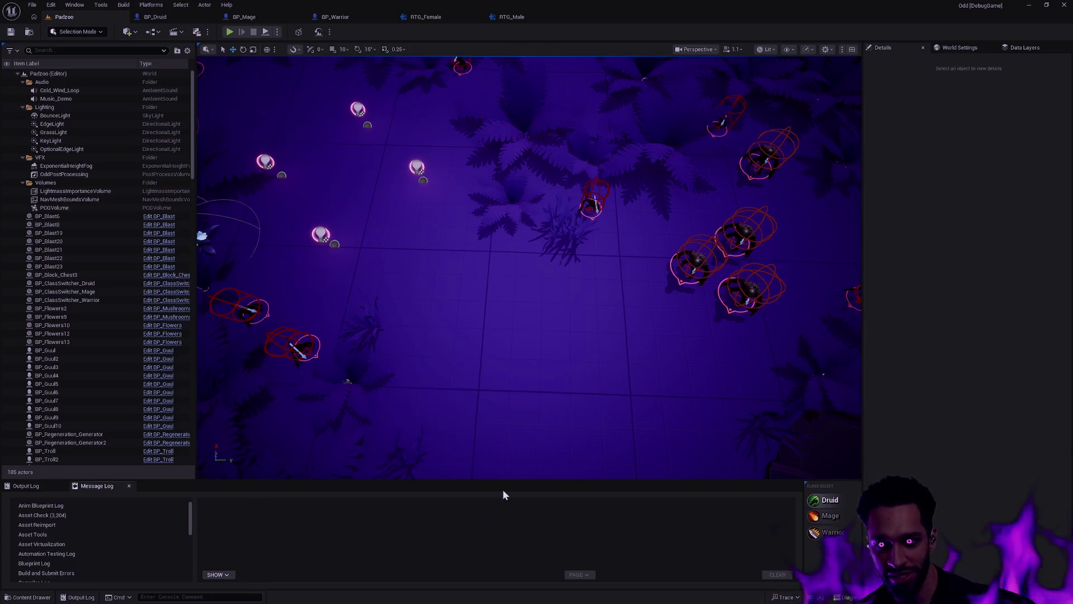
{"action": "scroll", "coordinate": [559, 356], "scroll_direction": "up", "scroll_amount": 3}
{"action": "scroll", "coordinate": [562, 361], "scroll_direction": "down", "scroll_amount": 5}
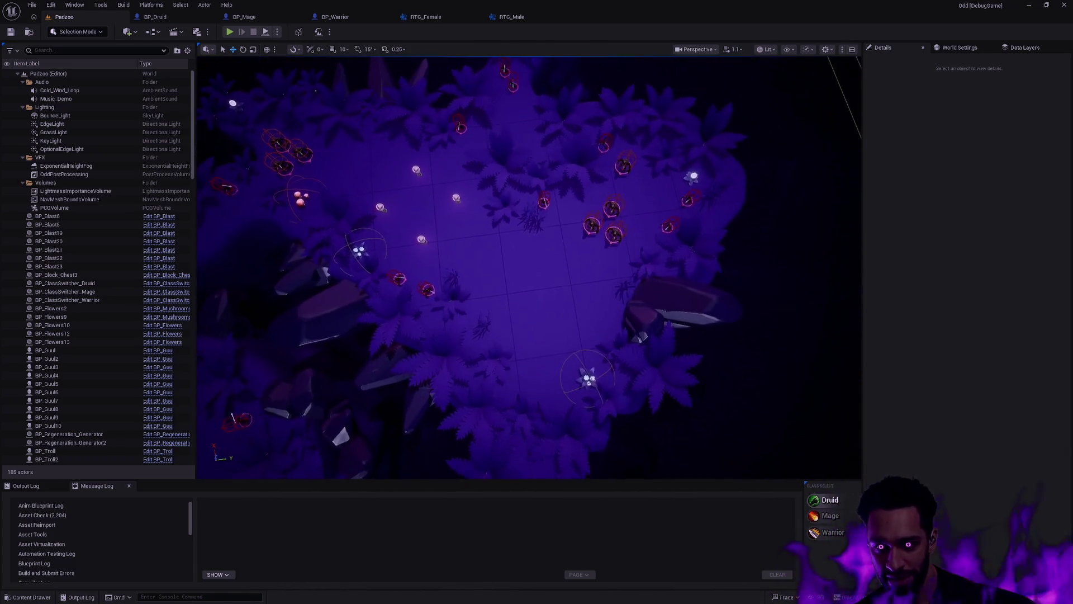
{"action": "mouse_move", "coordinate": [562, 361]}
{"action": "left_mouse_down"}
{"action": "mouse_move", "coordinate": [604, 355]}
{"action": "mouse_move", "coordinate": [561, 360]}
{"action": "mouse_move", "coordinate": [562, 305]}
{"action": "mouse_move", "coordinate": [561, 341]}
{"action": "left_mouse_up"}
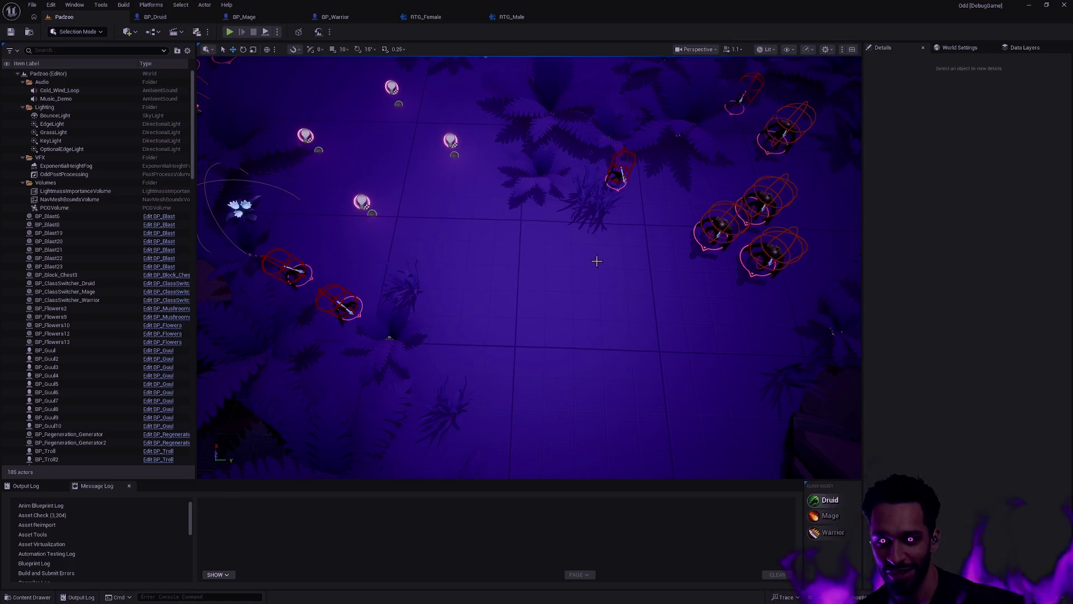
{"action": "mouse_move", "coordinate": [555, 263]}
{"action": "left_mouse_down"}
{"action": "mouse_move", "coordinate": [558, 179]}
{"action": "mouse_move", "coordinate": [558, 268]}
{"action": "mouse_move", "coordinate": [558, 241]}
{"action": "left_mouse_up"}
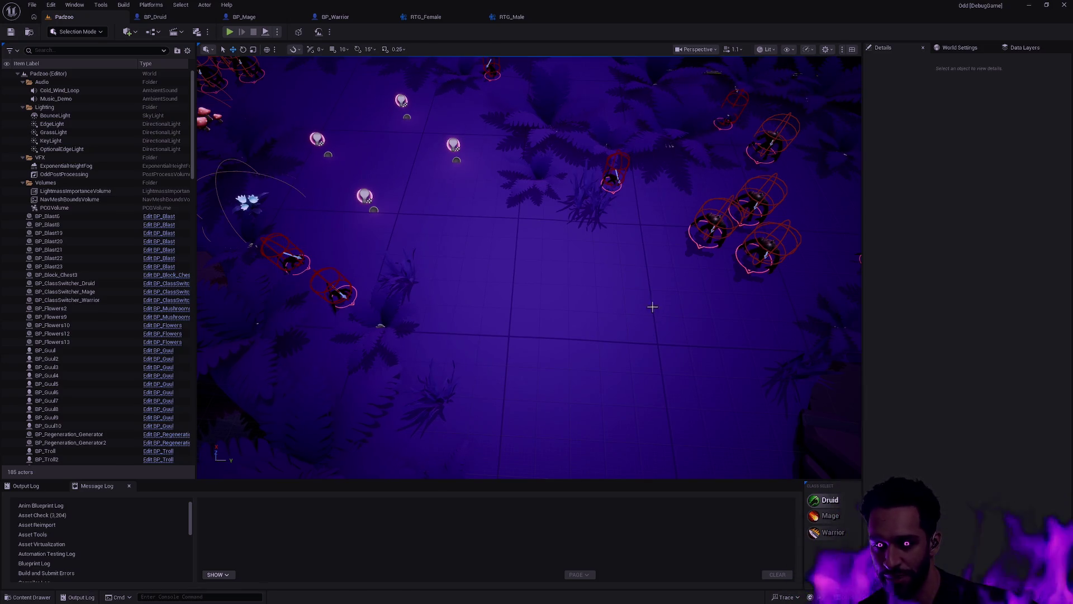
{"action": "left_click_drag", "start_coordinate": [640, 304], "coordinate": [611, 311]}
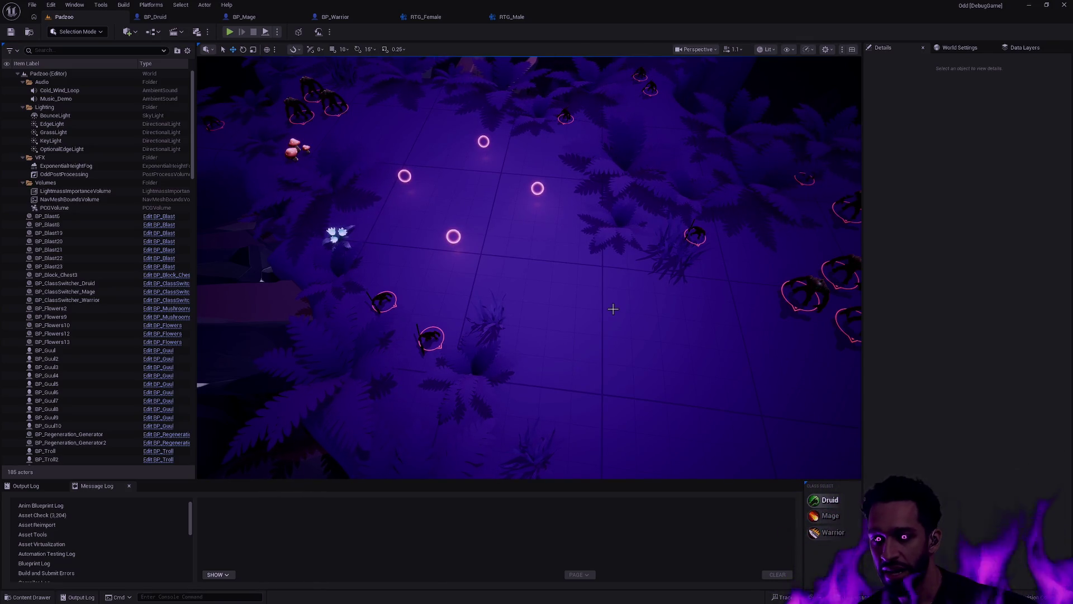
{"action": "left_click_drag", "start_coordinate": [614, 309], "coordinate": [618, 277]}
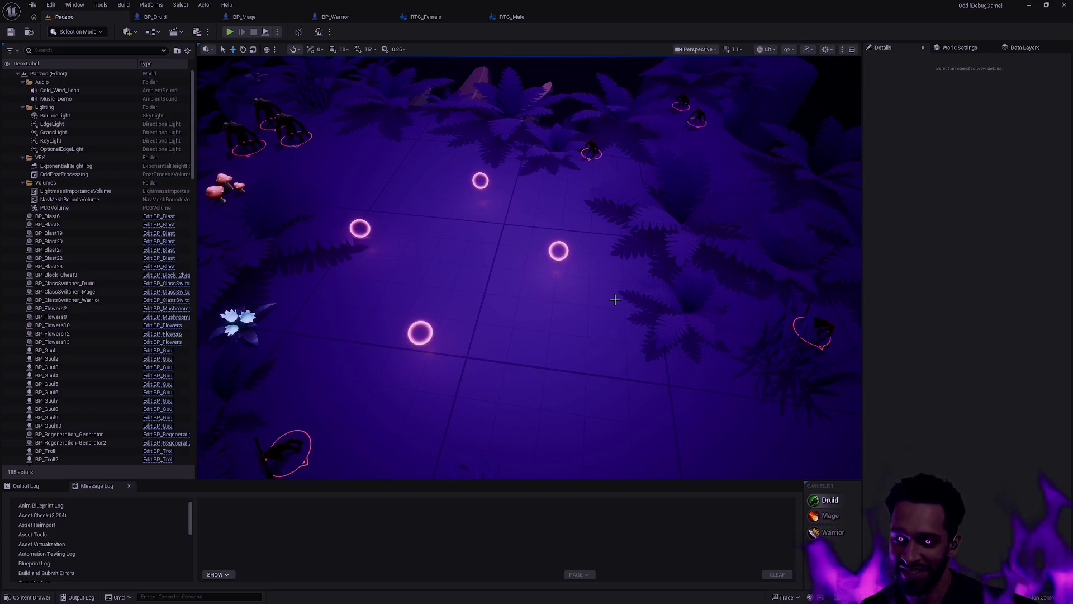
{"action": "mouse_move", "coordinate": [615, 299]}
{"action": "left_mouse_down"}
{"action": "mouse_move", "coordinate": [621, 364]}
{"action": "mouse_move", "coordinate": [505, 392]}
{"action": "left_mouse_up"}
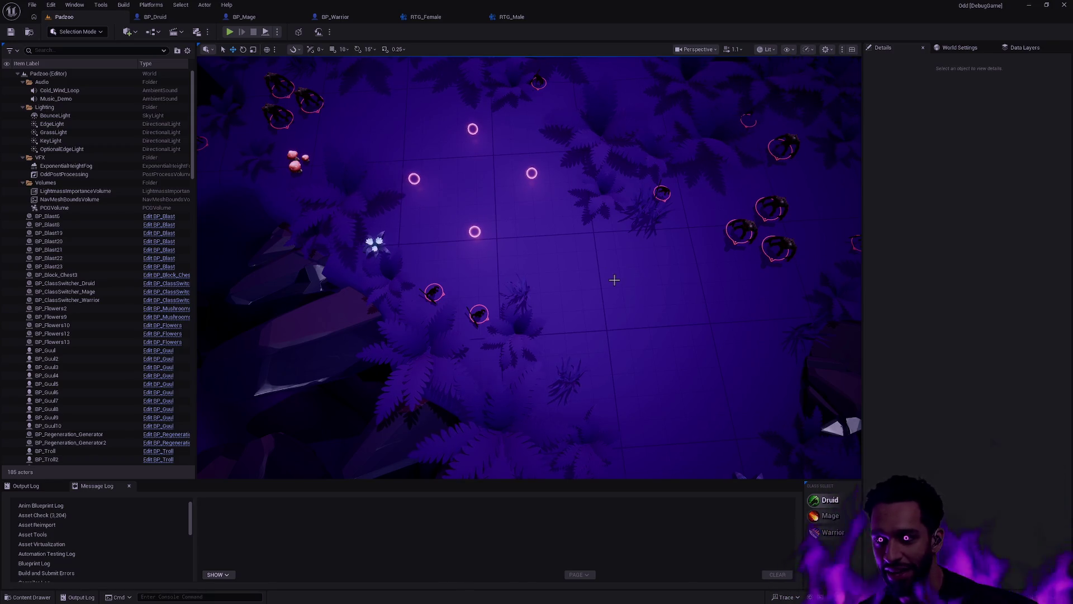
{"action": "mouse_move", "coordinate": [630, 284]}
{"action": "left_mouse_down"}
{"action": "mouse_move", "coordinate": [582, 303]}
{"action": "mouse_move", "coordinate": [582, 276]}
{"action": "mouse_move", "coordinate": [605, 276]}
{"action": "mouse_move", "coordinate": [605, 261]}
{"action": "mouse_move", "coordinate": [634, 284]}
{"action": "left_mouse_up"}
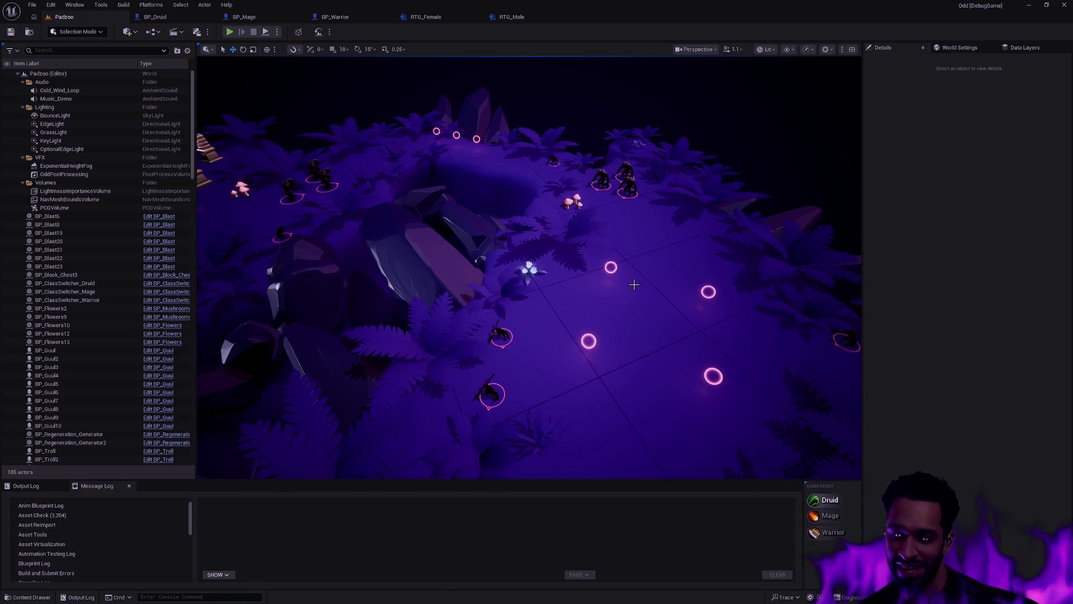
{"action": "left_click_drag", "start_coordinate": [622, 279], "coordinate": [585, 260]}
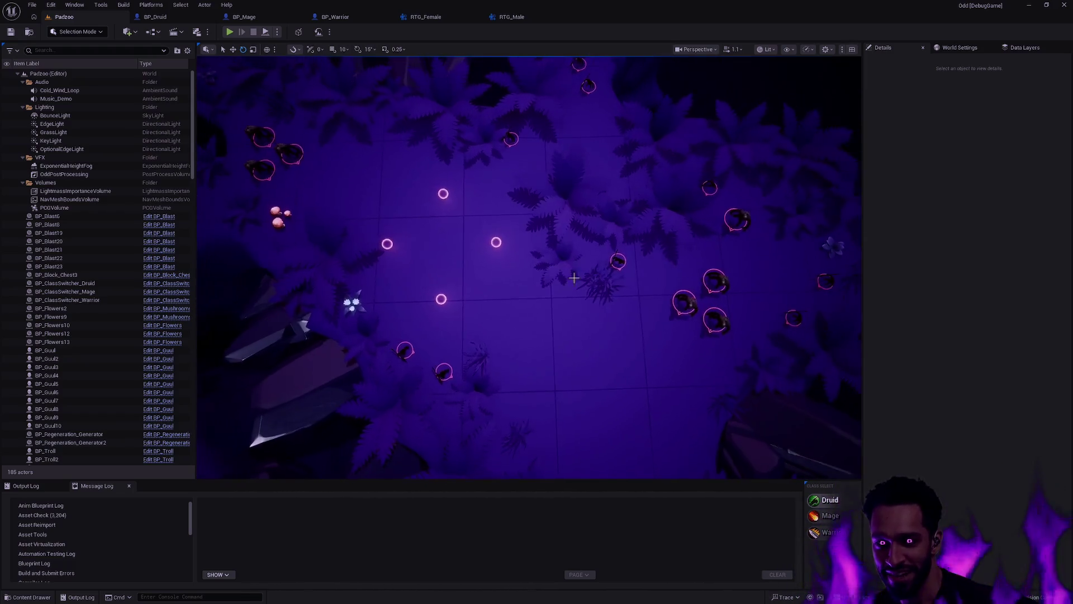
- Browse to Champion > Druid > Animation > MotionMatching and open the CHT_PSD_Druid chooser table
{"action": "key", "text": "ctrl+space"}
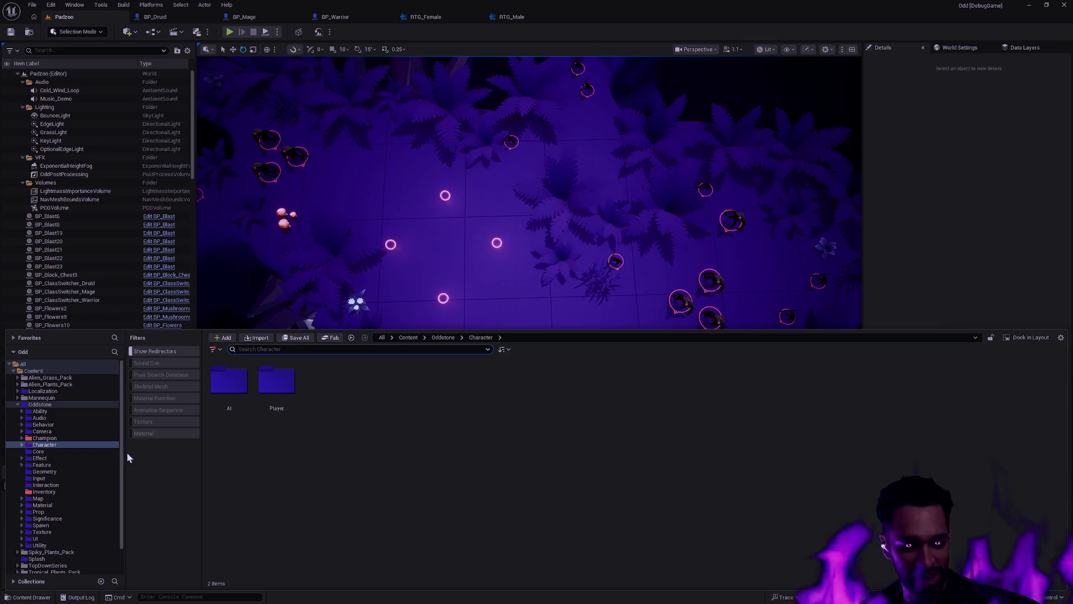
{"action": "left_click", "coordinate": [62, 438]}
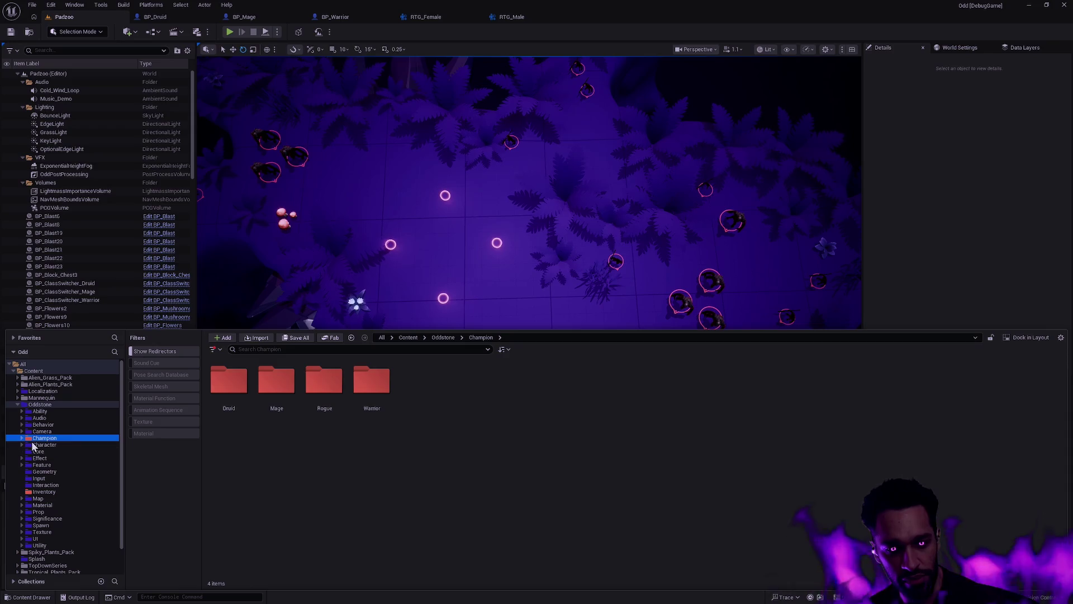
{"action": "left_click", "coordinate": [22, 438]}
{"action": "left_click", "coordinate": [52, 445]}
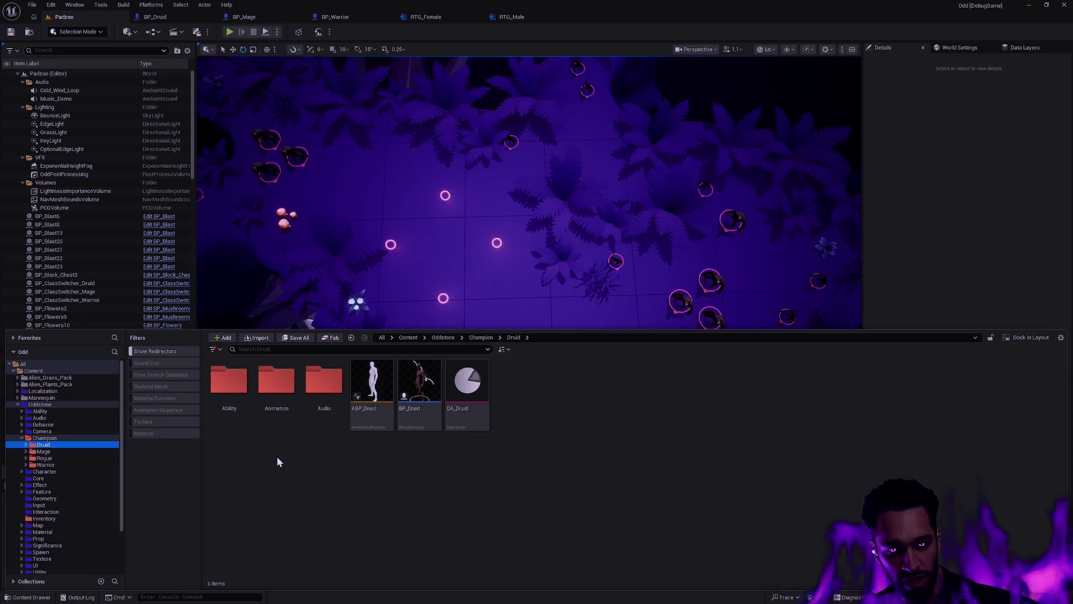
{"action": "double_click", "coordinate": [276, 382]}
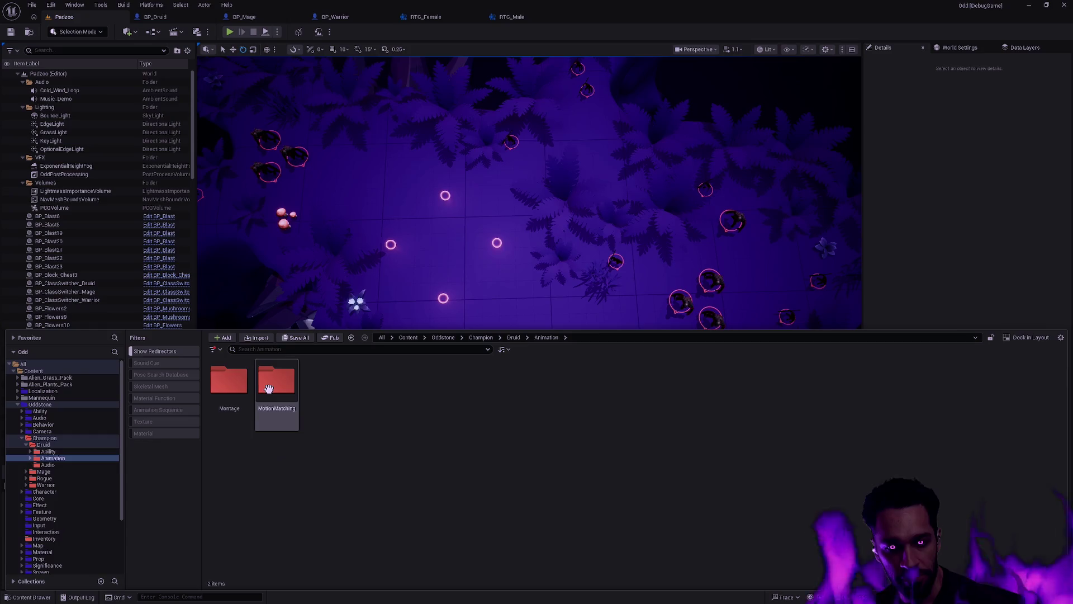
{"action": "double_click", "coordinate": [276, 383]}
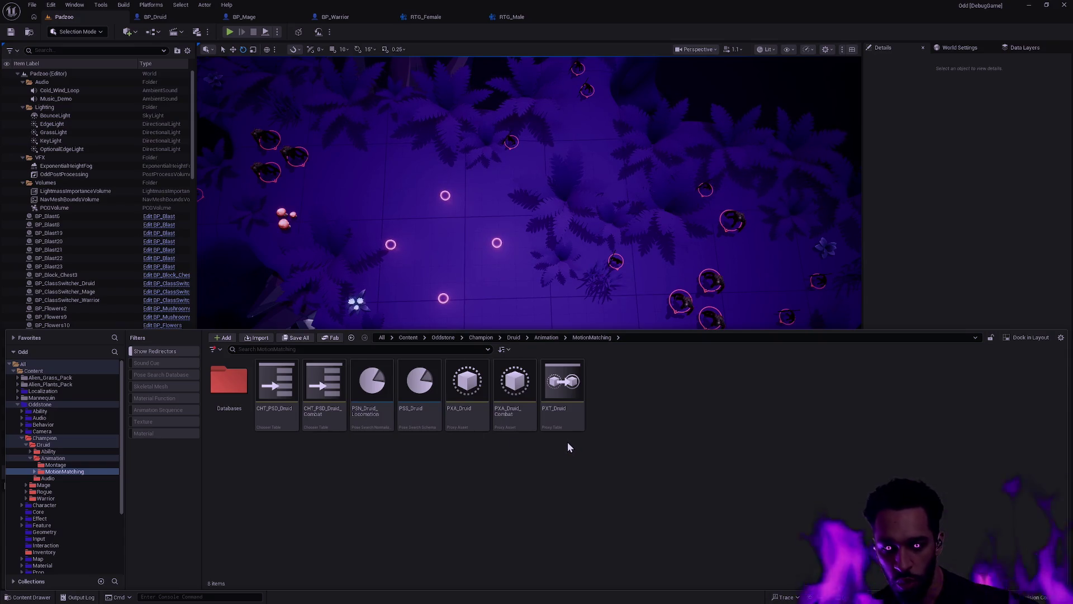
{"action": "mouse_move", "coordinate": [571, 431]}
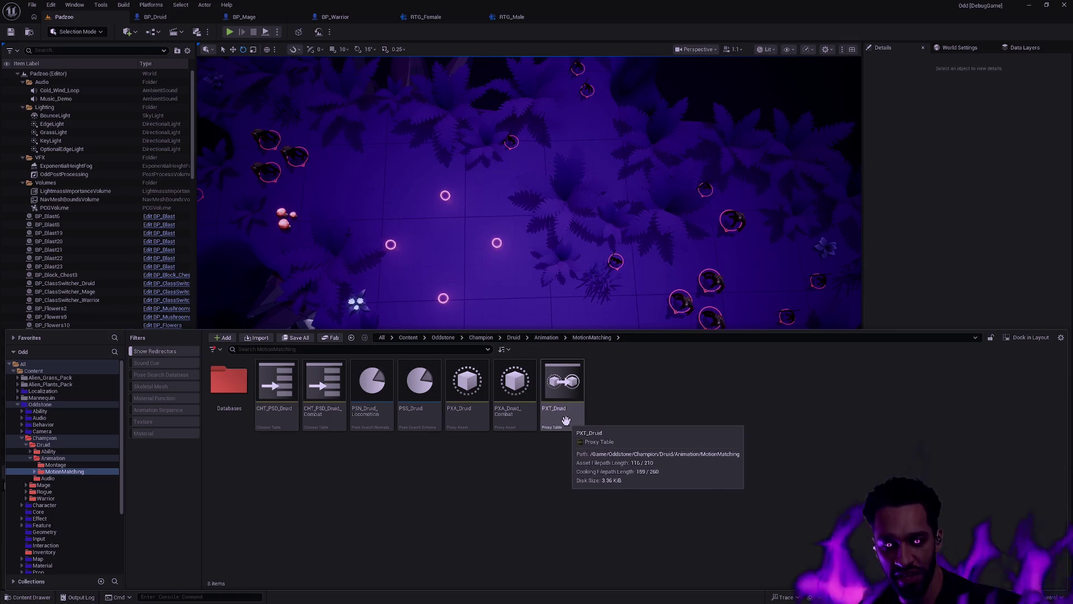
{"action": "double_click", "coordinate": [286, 427]}
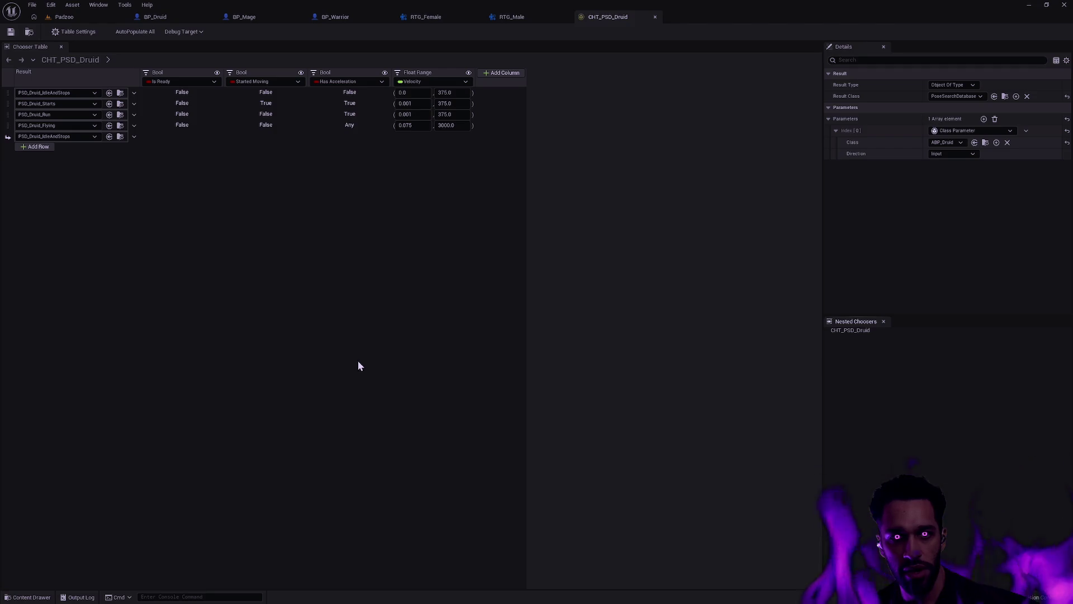
- Close the CHT_PSD_Druid chooser table and open the Databases folder
{"action": "left_click", "coordinate": [656, 17]}
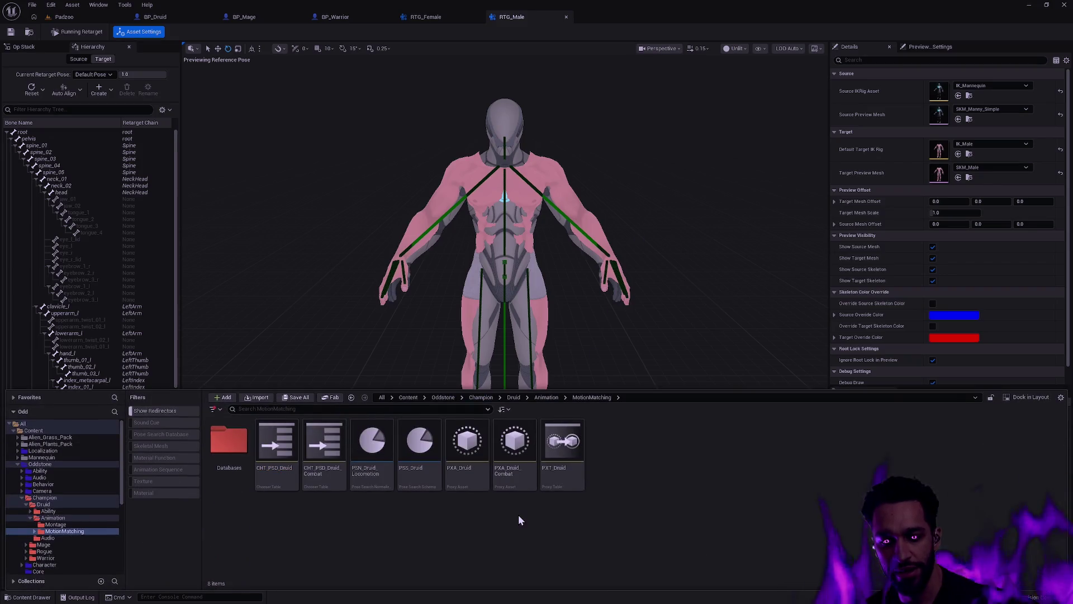
{"action": "double_click", "coordinate": [237, 469]}
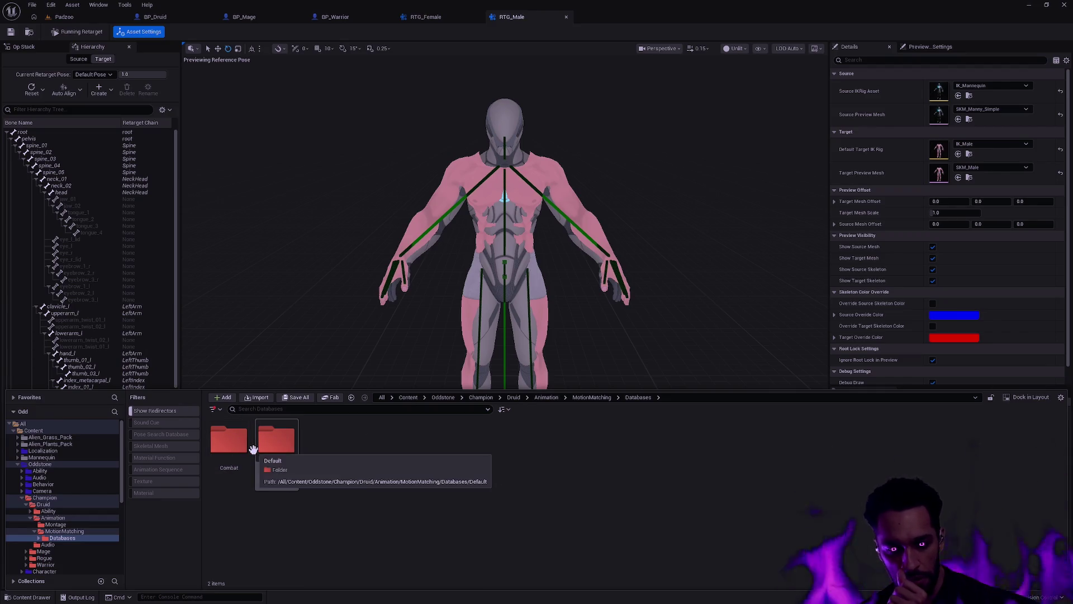
- Peek into Combat, then create a new folder named Male in Databases
{"action": "double_click", "coordinate": [231, 444]}
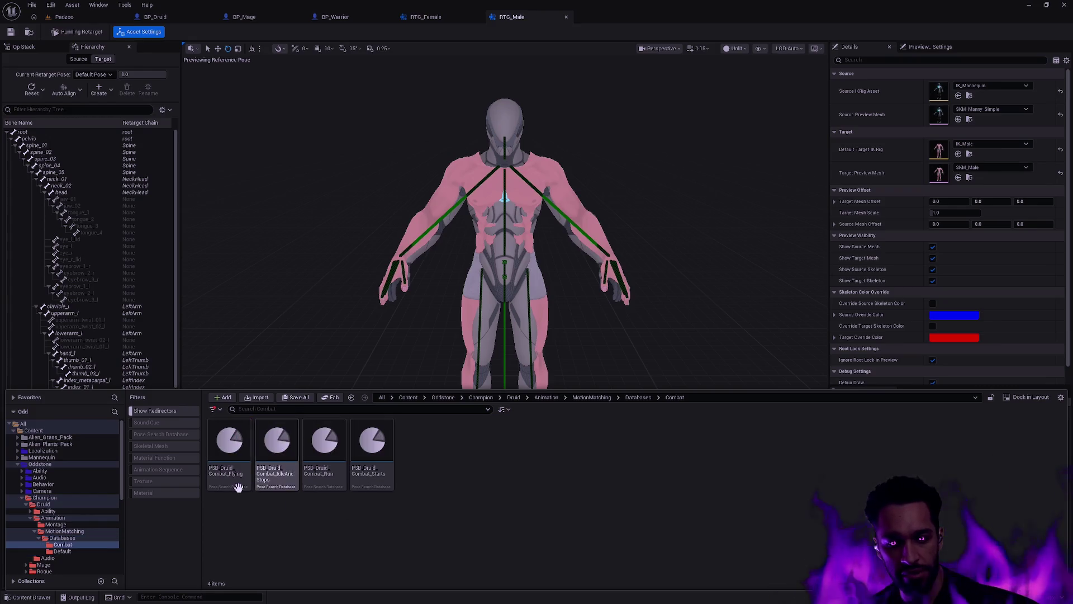
{"action": "key", "text": "alt+Left"}
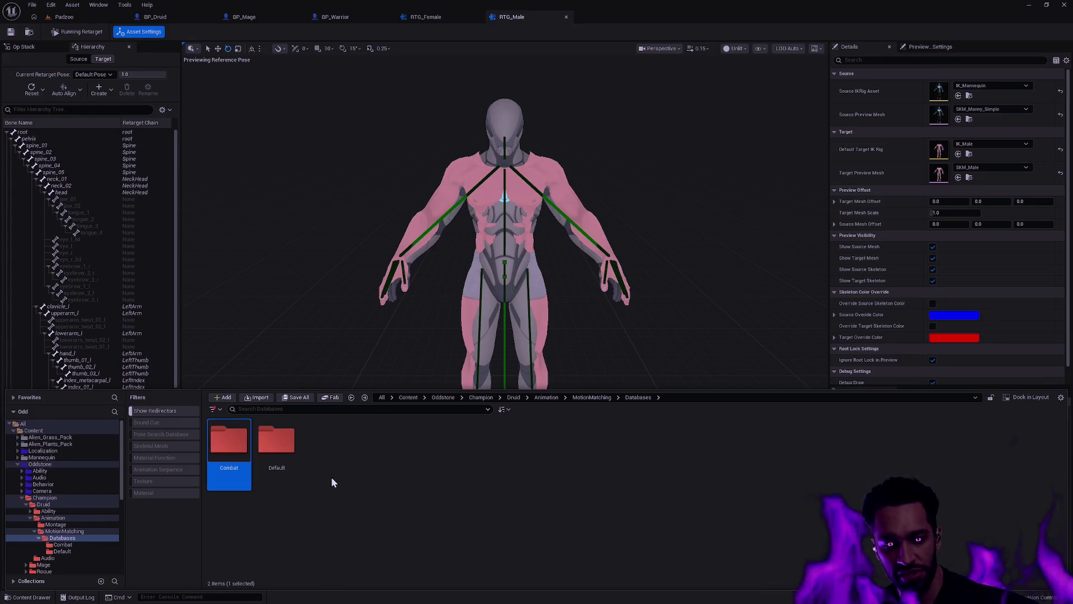
{"action": "key", "text": "alt+Right"}
{"action": "key", "text": "alt+Left"}
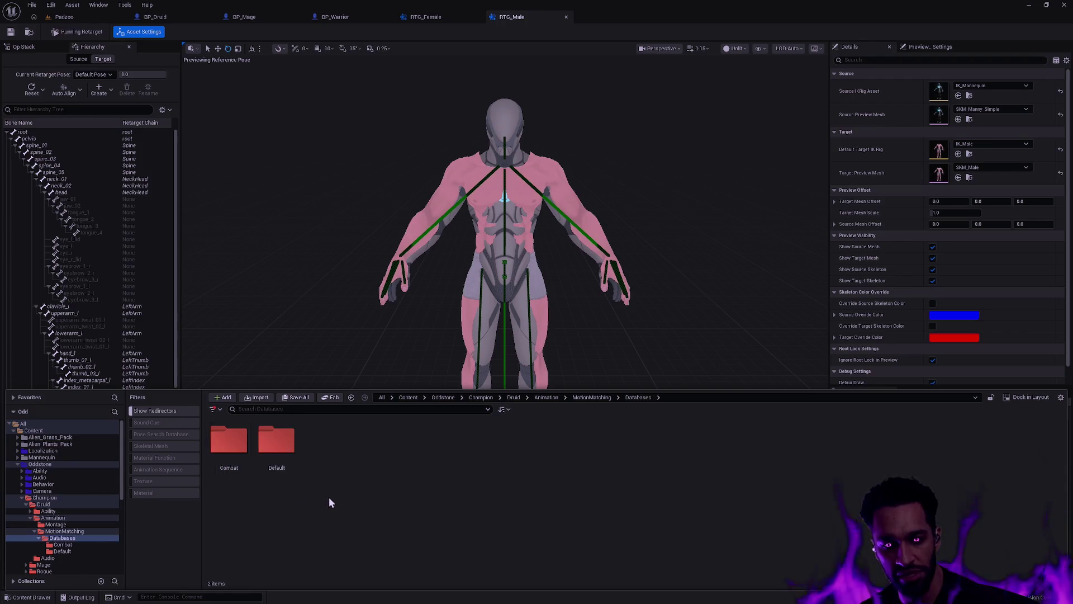
{"action": "right_click", "coordinate": [330, 499]}
{"action": "left_click", "coordinate": [385, 204]}
{"action": "type", "text": "Male"}
{"action": "key", "text": "Return"}
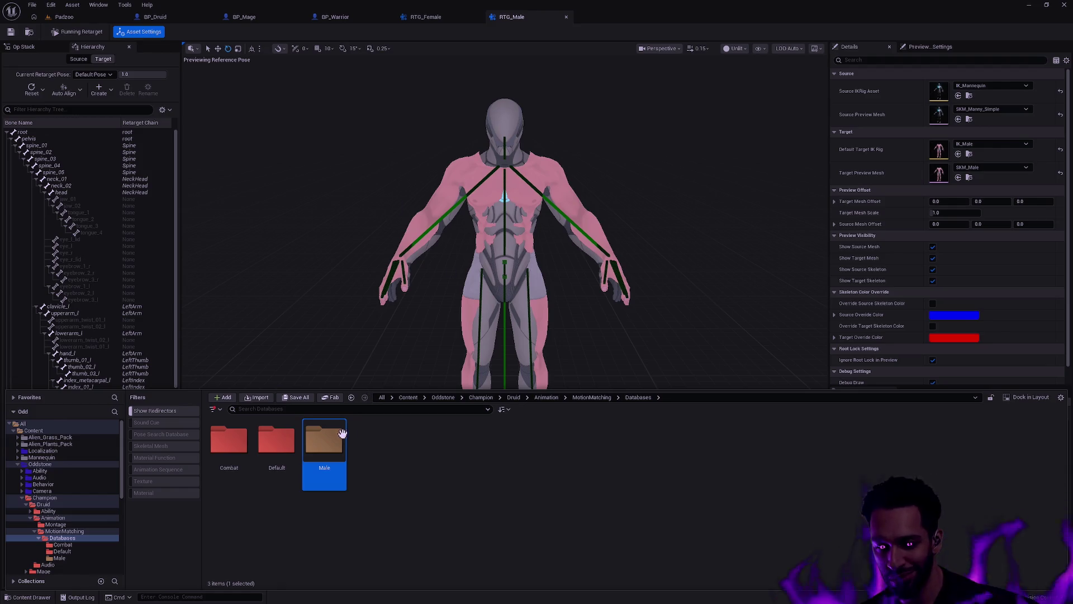
- Colour the Male folder red and select the Default and Combat folders
{"action": "right_click", "coordinate": [331, 444]}
{"action": "mouse_move", "coordinate": [421, 323]}
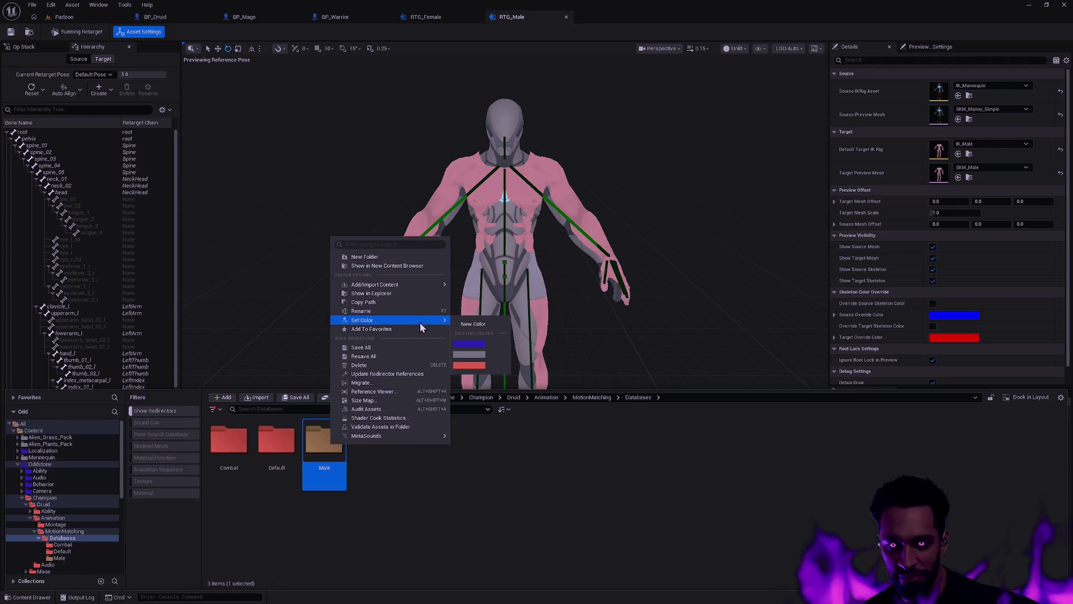
{"action": "left_click", "coordinate": [473, 366]}
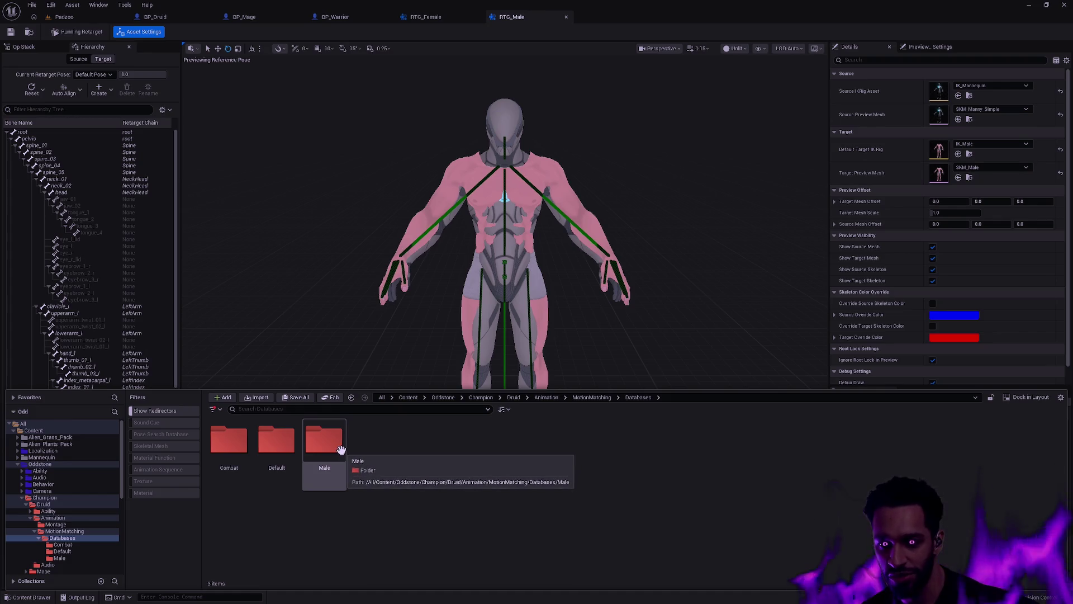
{"action": "left_click", "coordinate": [276, 442]}
{"action": "left_click", "coordinate": [229, 442], "text": "ctrl"}
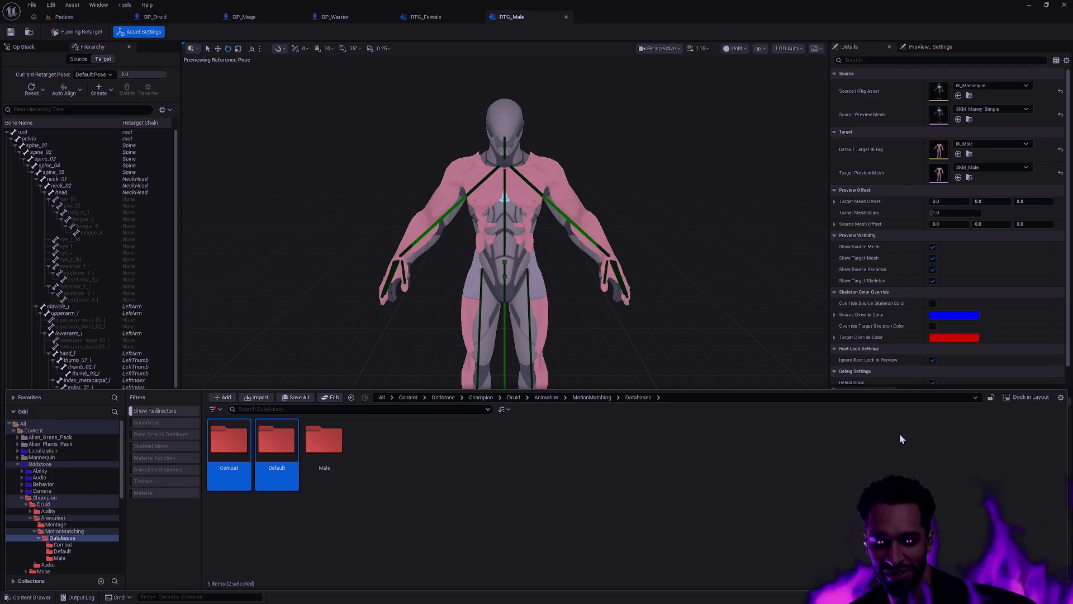
- Deselect Combat and Default and widen the Content Browser's folder view
{"action": "left_click", "coordinate": [484, 464]}
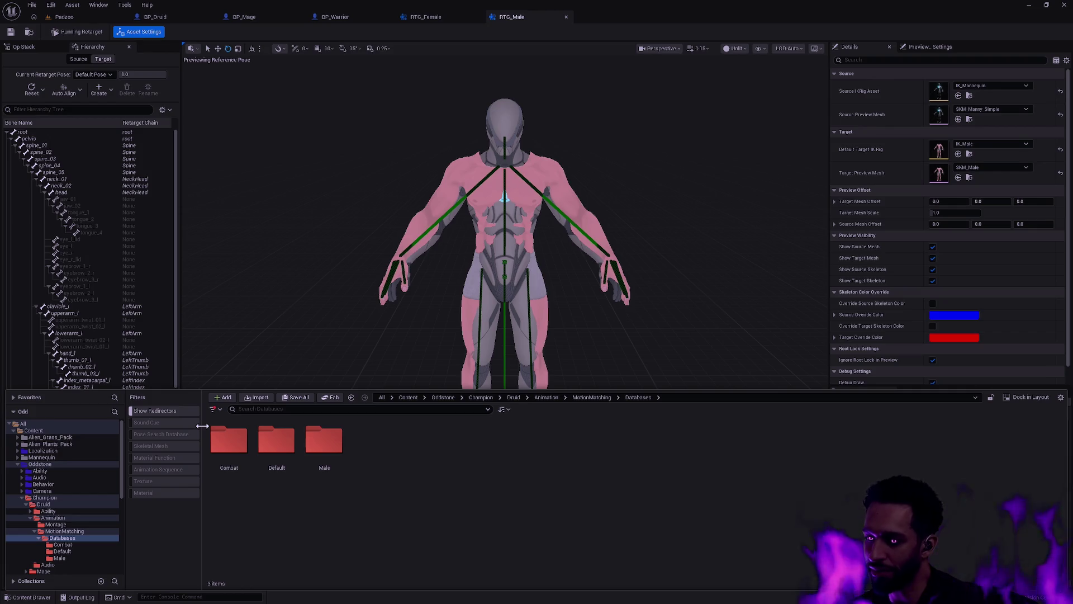
{"action": "left_click_drag", "start_coordinate": [202, 426], "coordinate": [116, 428]}
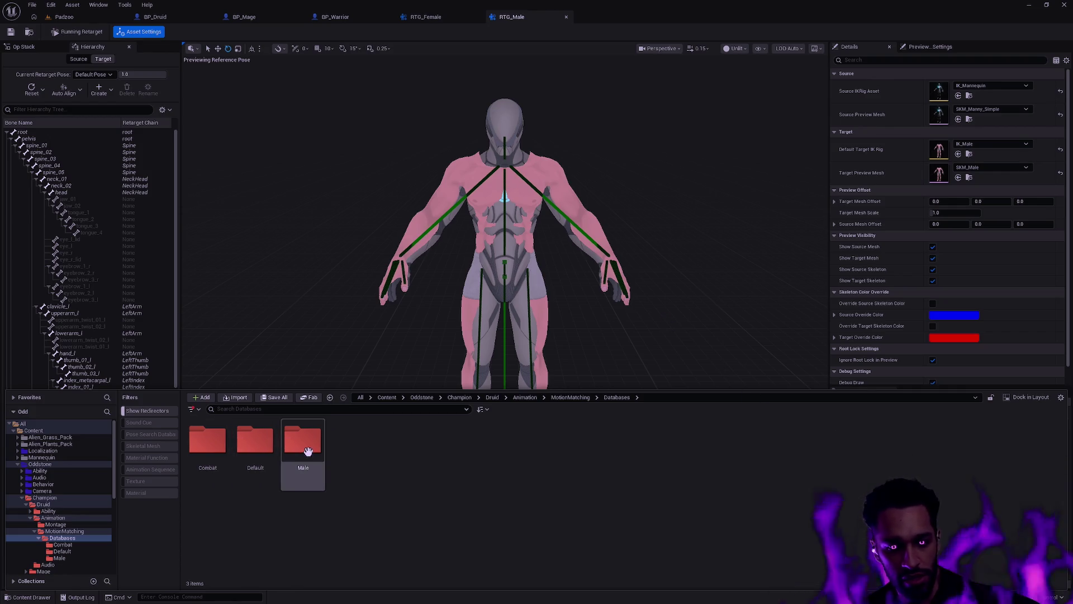
{"action": "right_click", "coordinate": [395, 465]}
- Create a new folder named Female inside Databases
{"action": "left_click", "coordinate": [424, 173]}
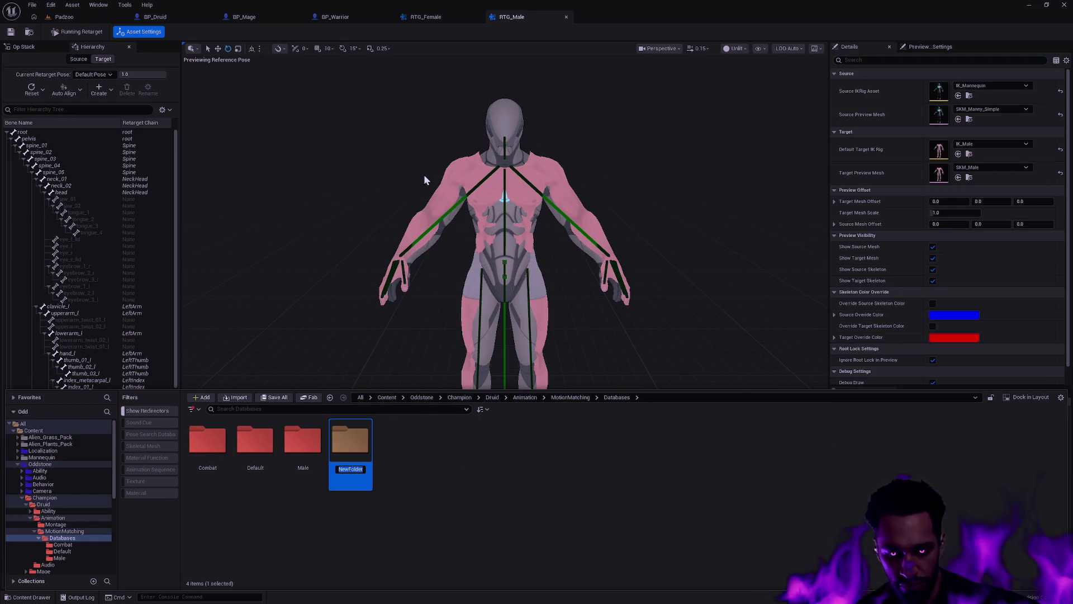
{"action": "type", "text": "Female"}
{"action": "key", "text": "Return"}
{"action": "right_click", "coordinate": [317, 443]}
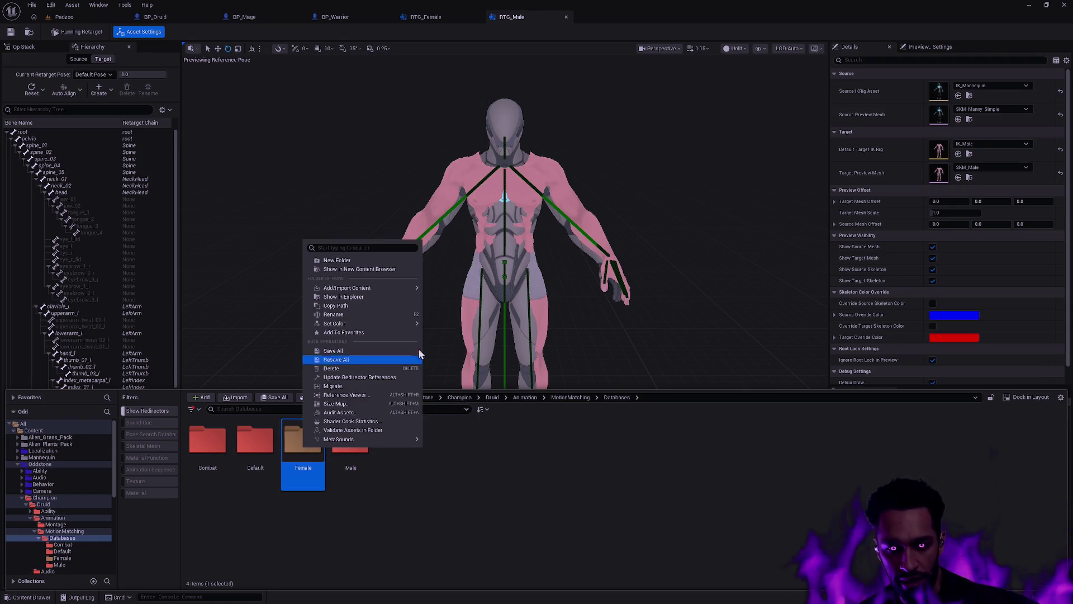
{"action": "left_click", "coordinate": [435, 483]}
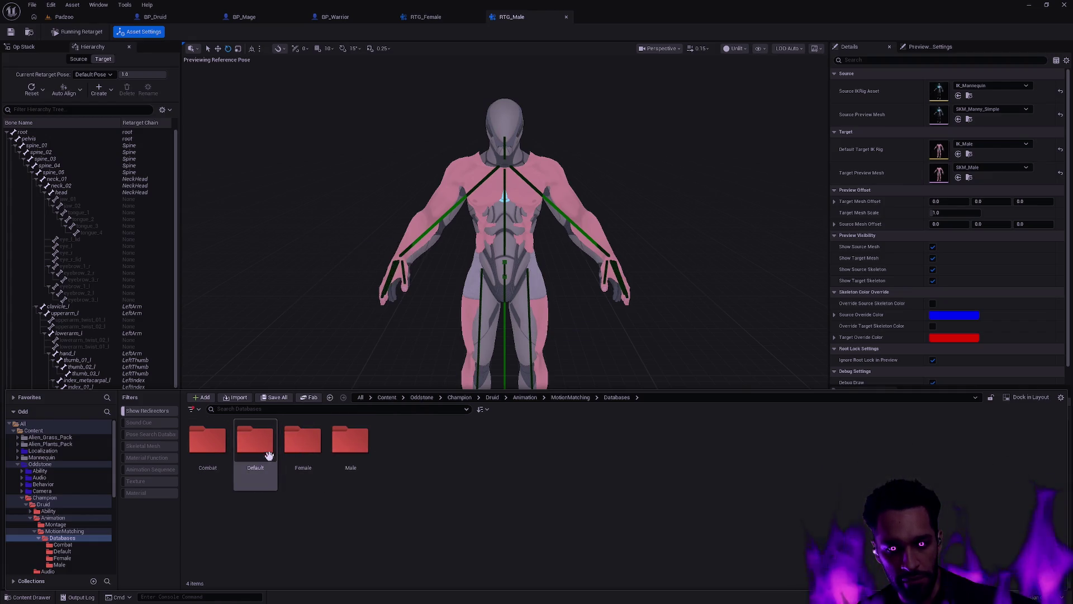
- Select Combat and Default and start moving them into another folder, then cancel
{"action": "left_click", "coordinate": [262, 455], "text": "shift"}
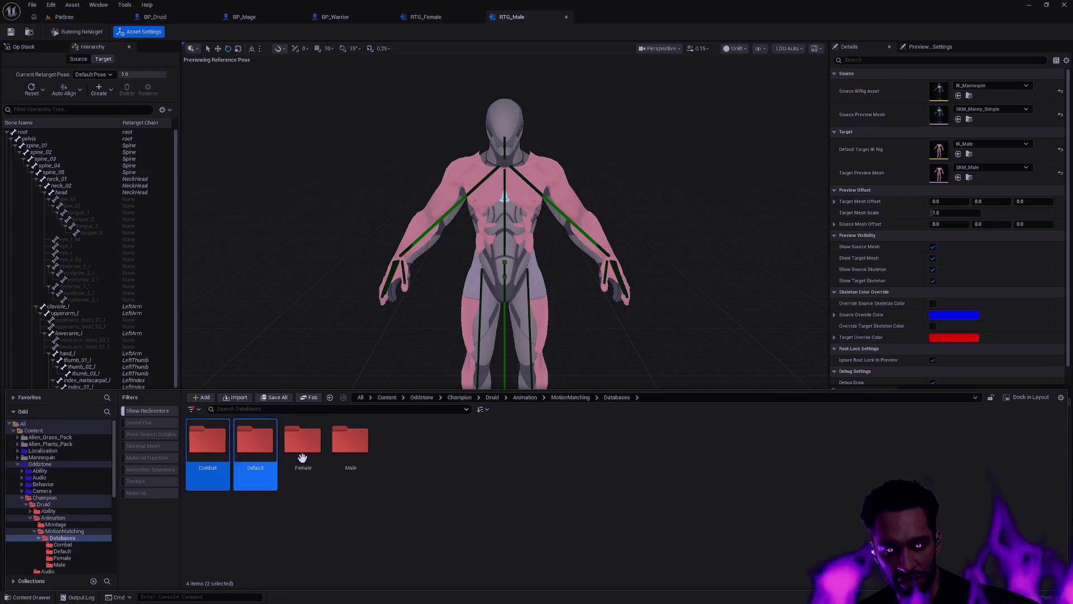
{"action": "mouse_move", "coordinate": [251, 444]}
{"action": "left_mouse_down"}
{"action": "mouse_move", "coordinate": [282, 495]}
{"action": "mouse_move", "coordinate": [314, 487]}
{"action": "mouse_move", "coordinate": [372, 525]}
{"action": "mouse_move", "coordinate": [252, 456]}
{"action": "mouse_move", "coordinate": [363, 478]}
{"action": "mouse_move", "coordinate": [367, 488]}
{"action": "mouse_move", "coordinate": [256, 448]}
{"action": "left_mouse_up"}
{"action": "left_click", "coordinate": [390, 502]}
- Set the folder colour of both Female and Male to grey
{"action": "left_click", "coordinate": [303, 444]}
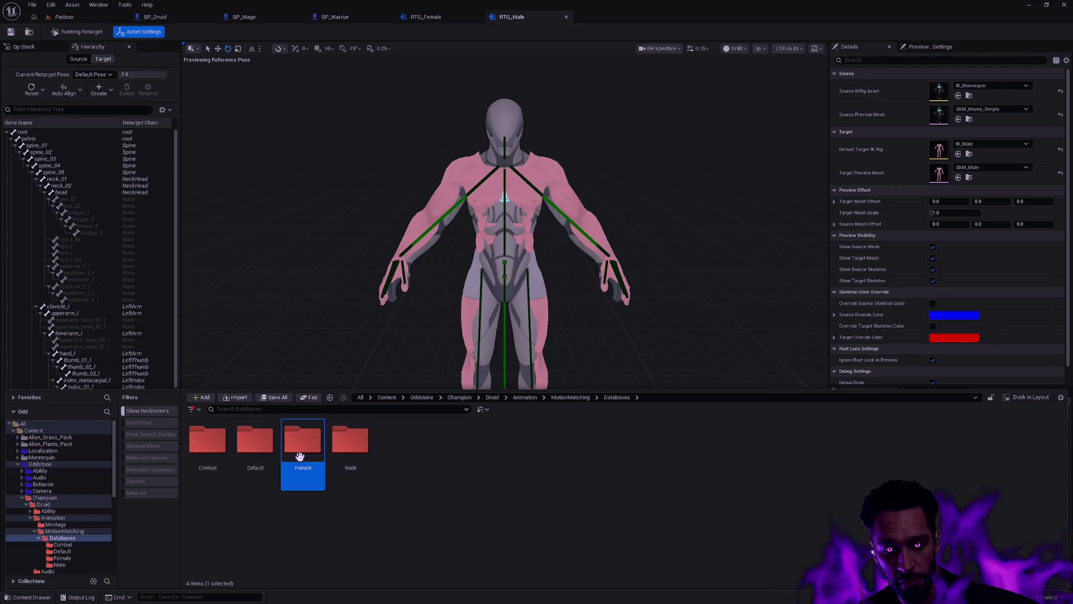
{"action": "left_click", "coordinate": [350, 444], "text": "ctrl"}
{"action": "right_click", "coordinate": [347, 447]}
{"action": "mouse_move", "coordinate": [436, 324]}
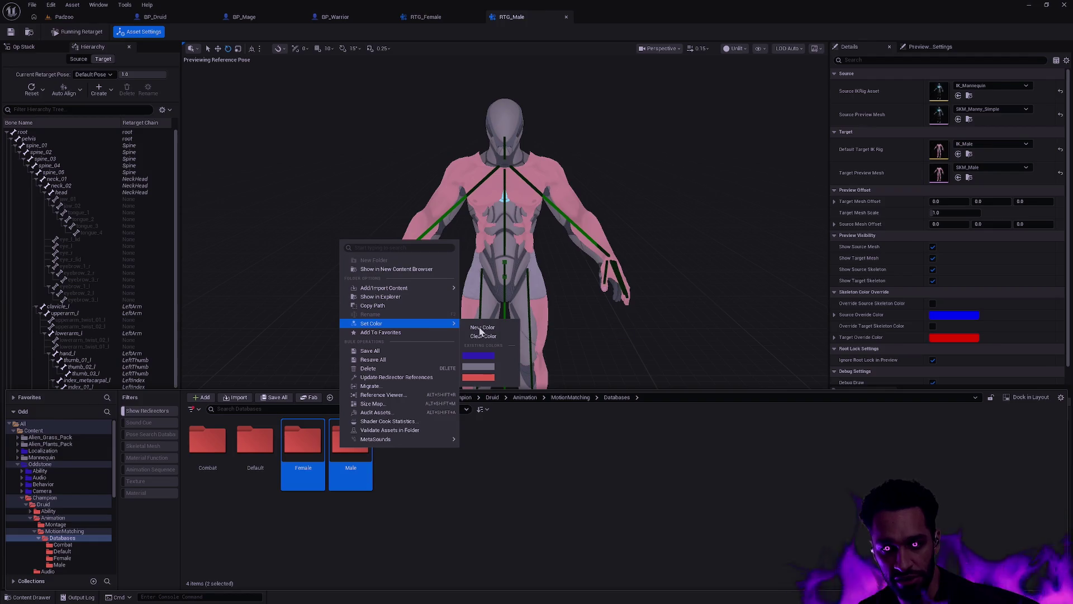
{"action": "left_click", "coordinate": [478, 366]}
{"action": "left_click", "coordinate": [499, 495]}
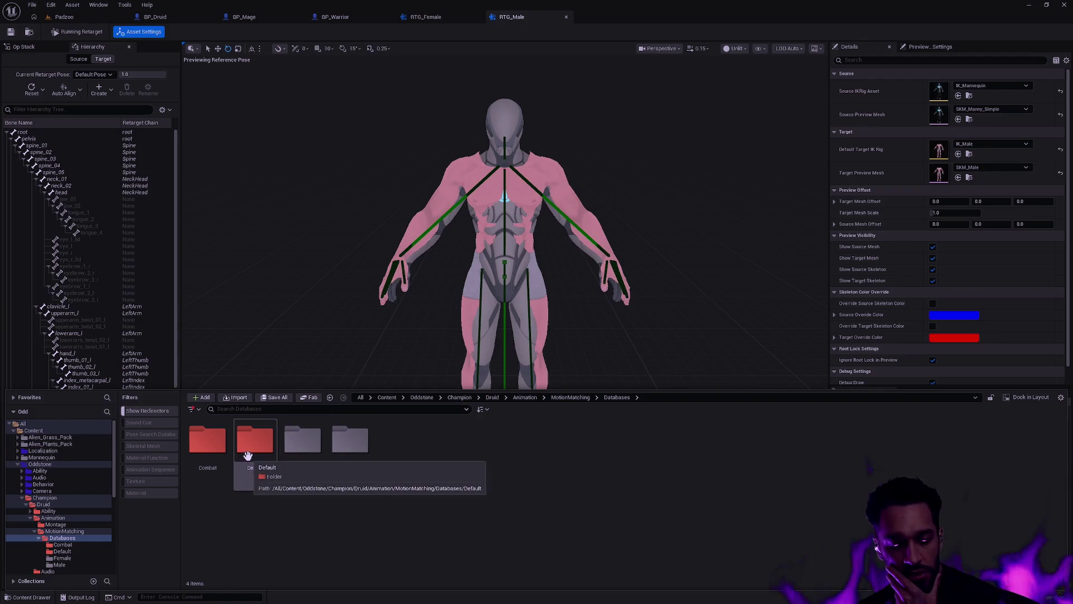
{"action": "double_click", "coordinate": [275, 483]}
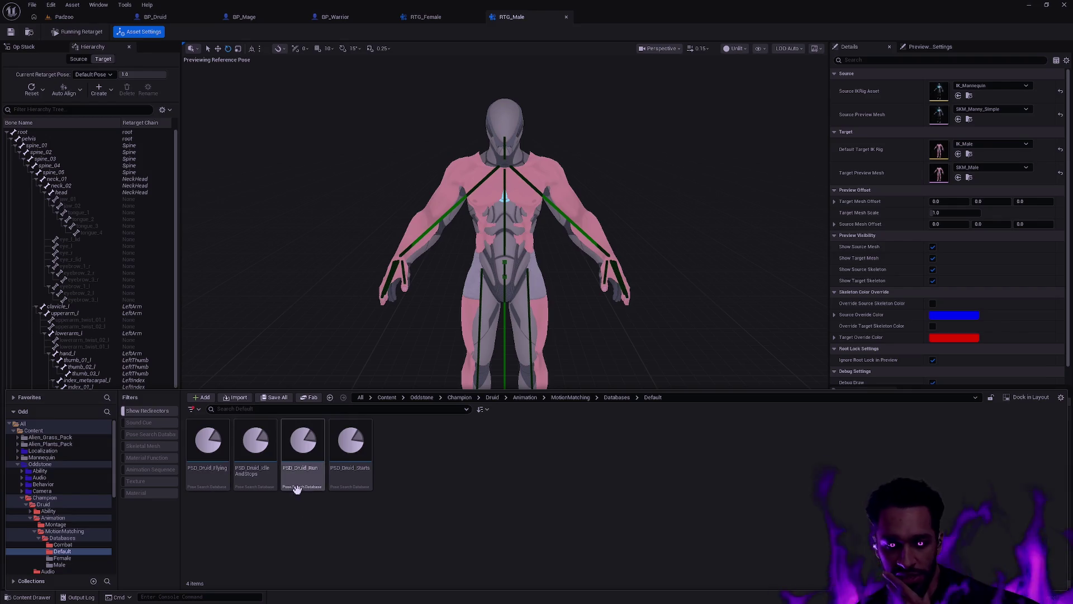
{"action": "mouse_move", "coordinate": [359, 479]}
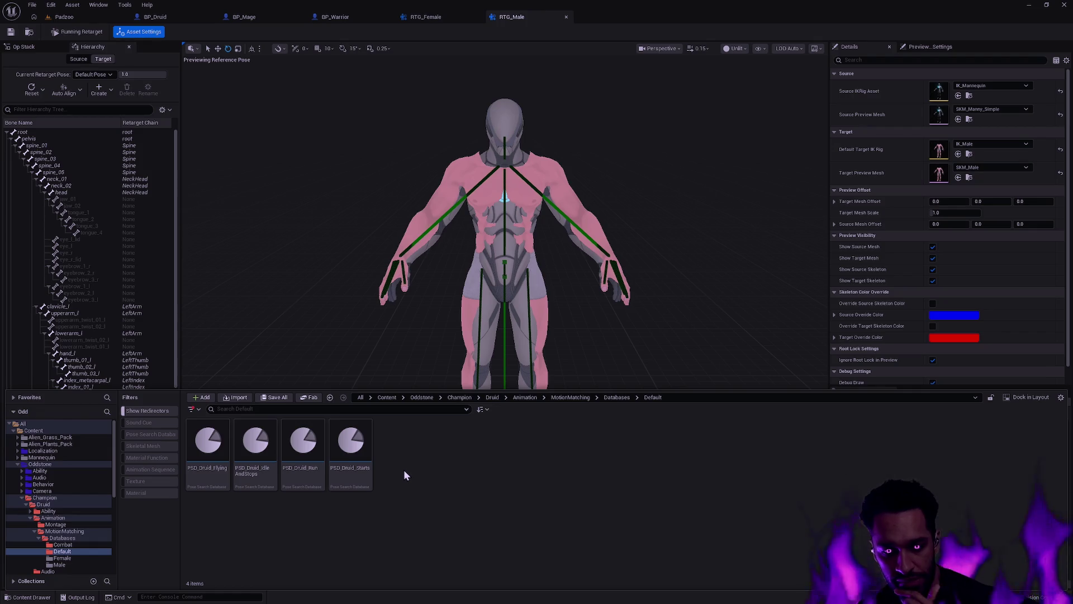
{"action": "key", "text": "alt+Left"}
{"action": "left_click", "coordinate": [391, 473]}
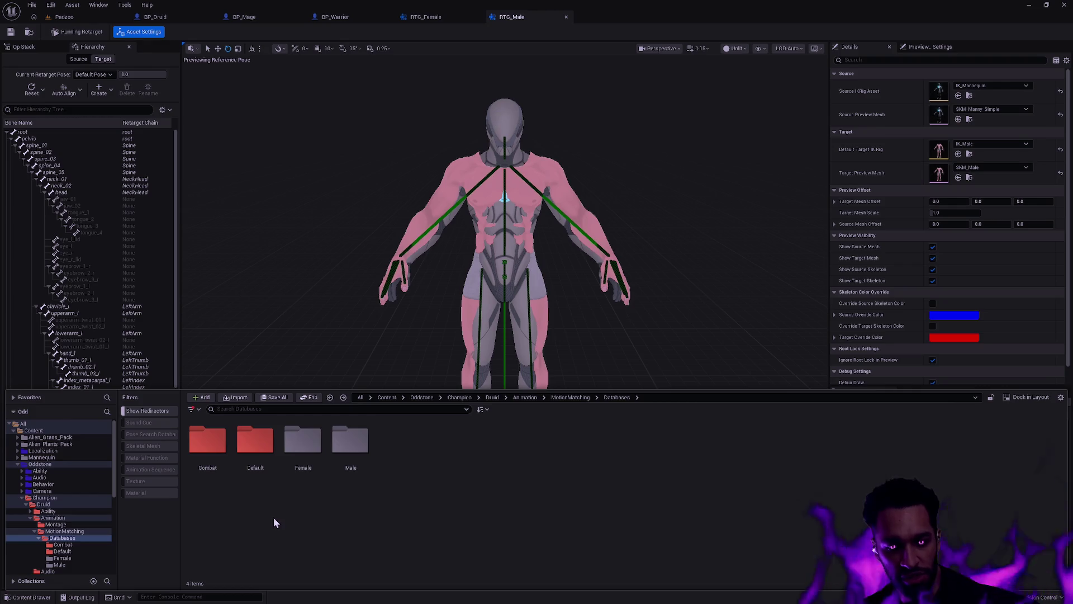
{"action": "key", "text": "alt+Right"}
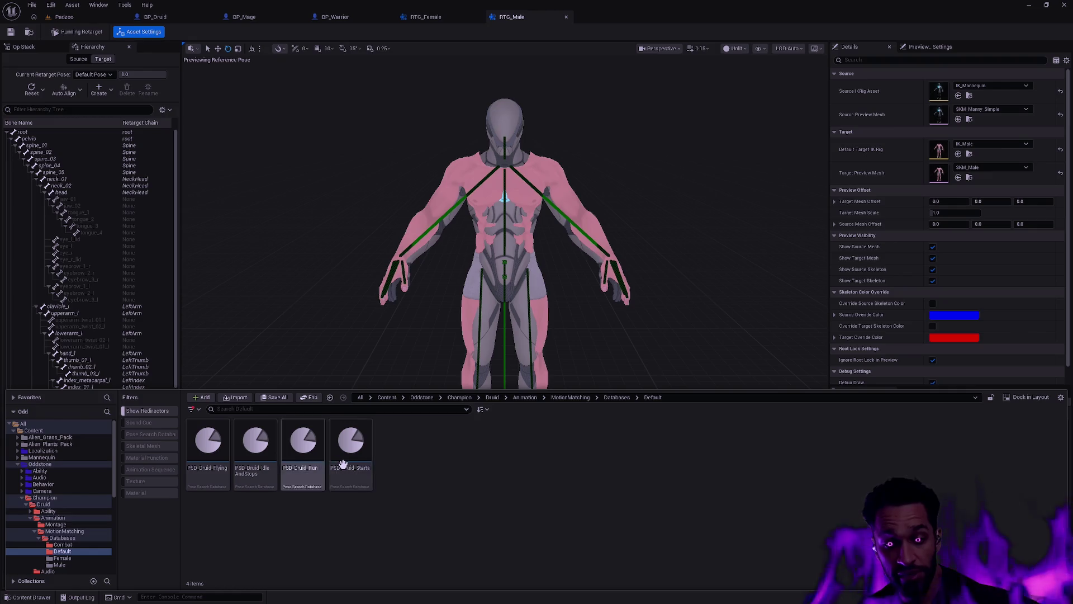
{"action": "mouse_move", "coordinate": [352, 461]}
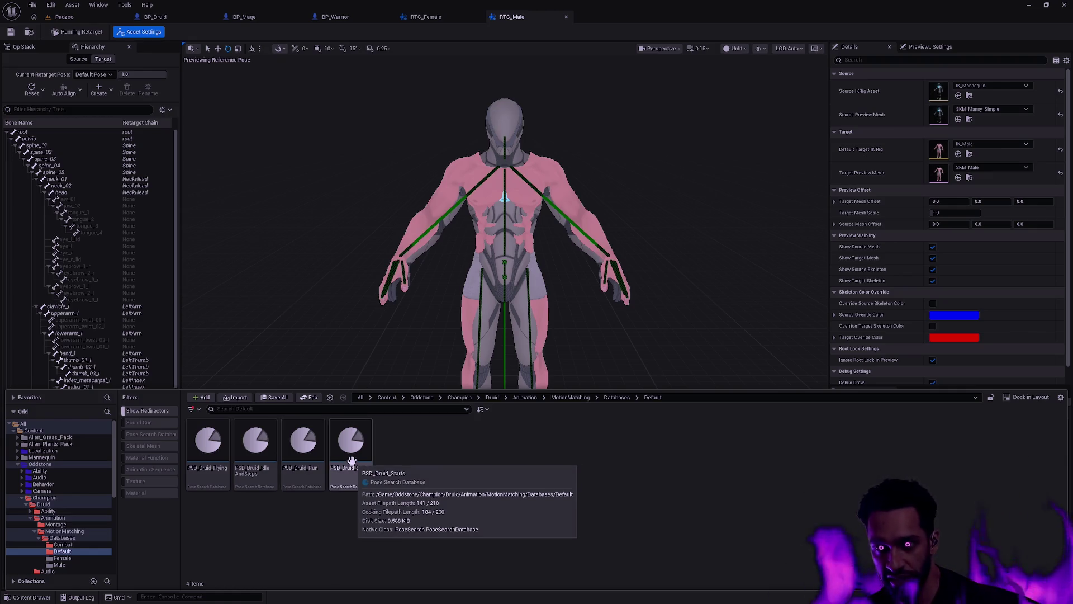
{"action": "left_click", "coordinate": [72, 539]}
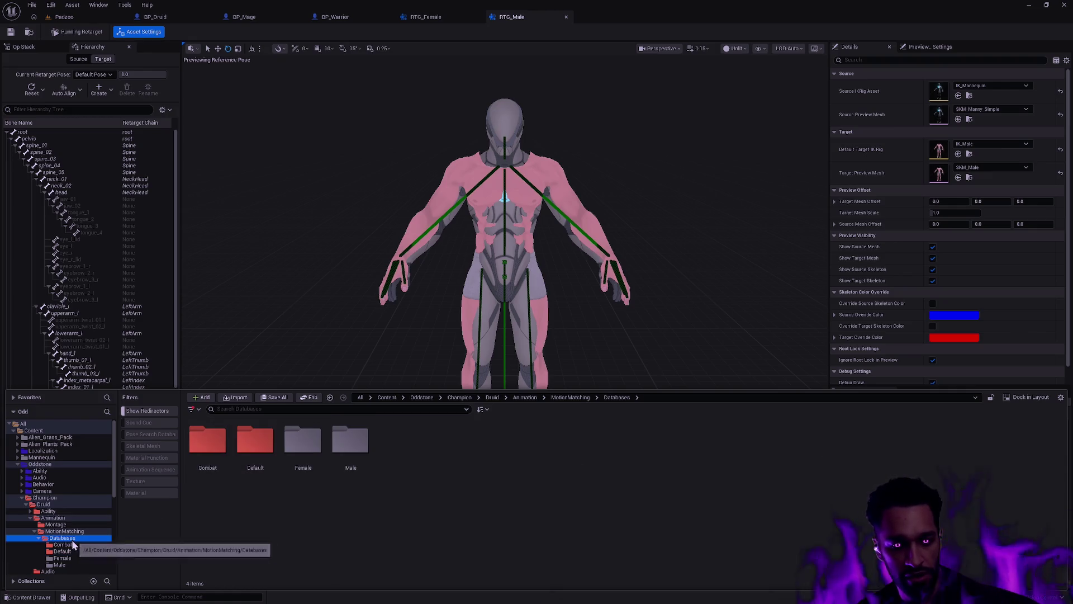
- Open the CHT_PSD_Druid chooser table from MotionMatching to review it, then close it
{"action": "left_click", "coordinate": [66, 531]}
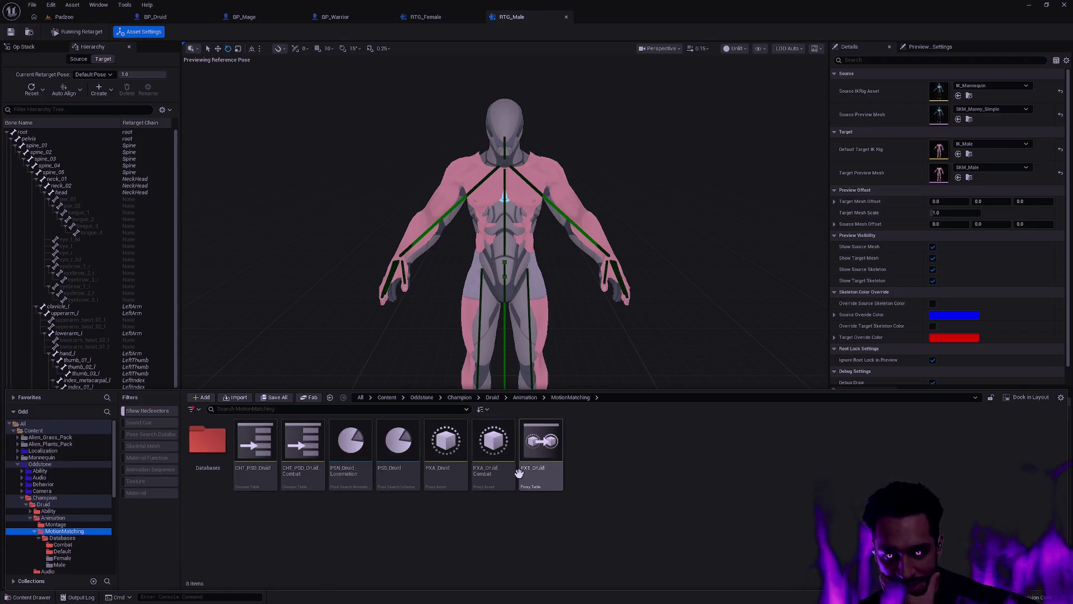
{"action": "mouse_move", "coordinate": [313, 475]}
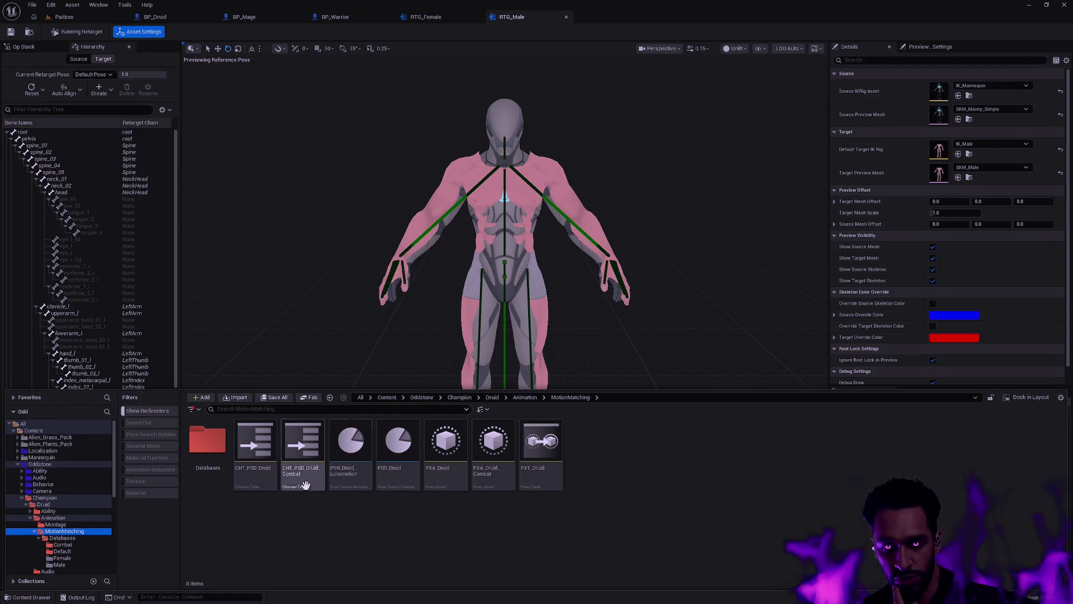
{"action": "double_click", "coordinate": [260, 477]}
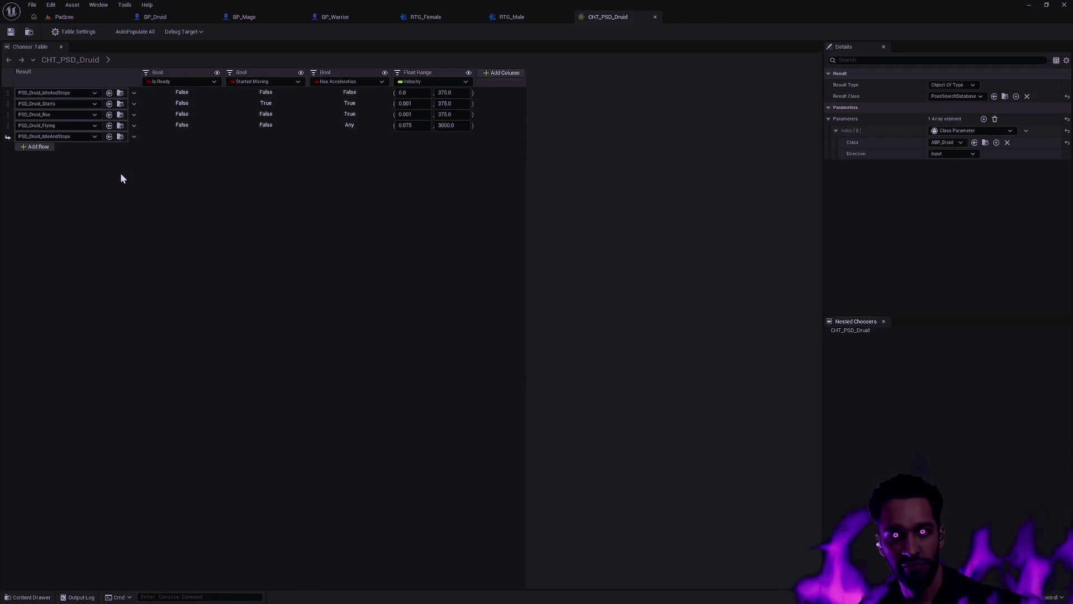
{"action": "left_click", "coordinate": [655, 17]}
{"action": "key", "text": "ctrl+space"}
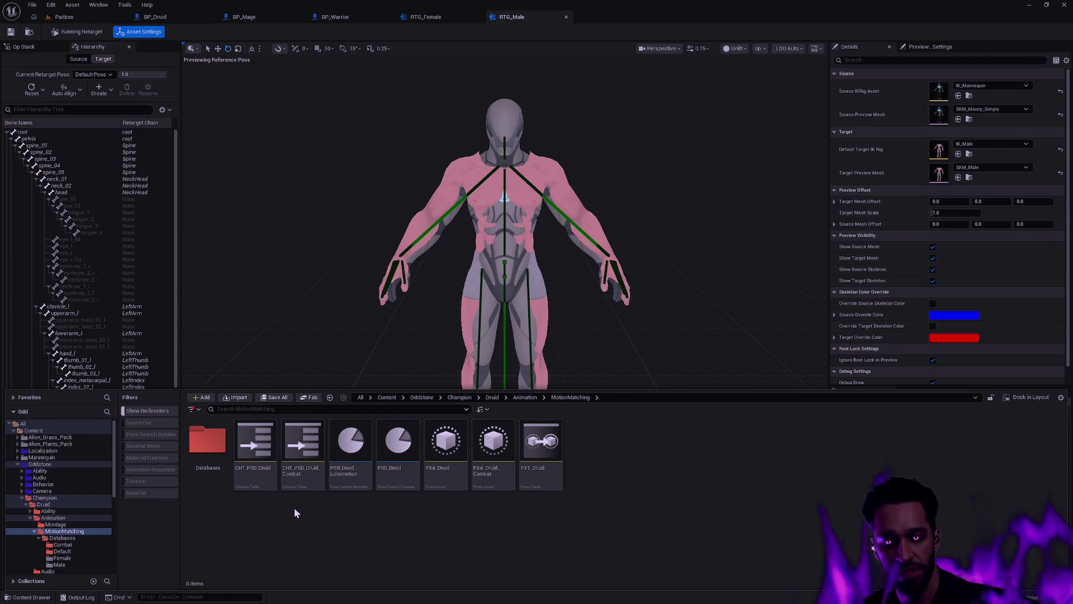
- Move the Female and Male folders from Databases up into MotionMatching
{"action": "double_click", "coordinate": [207, 447]}
{"action": "left_click", "coordinate": [320, 482]}
{"action": "left_click", "coordinate": [342, 449], "text": "ctrl"}
{"action": "mouse_move", "coordinate": [342, 450]}
{"action": "left_mouse_down"}
{"action": "mouse_move", "coordinate": [72, 532]}
{"action": "mouse_move", "coordinate": [92, 541]}
{"action": "left_mouse_up"}
{"action": "left_click", "coordinate": [93, 548]}
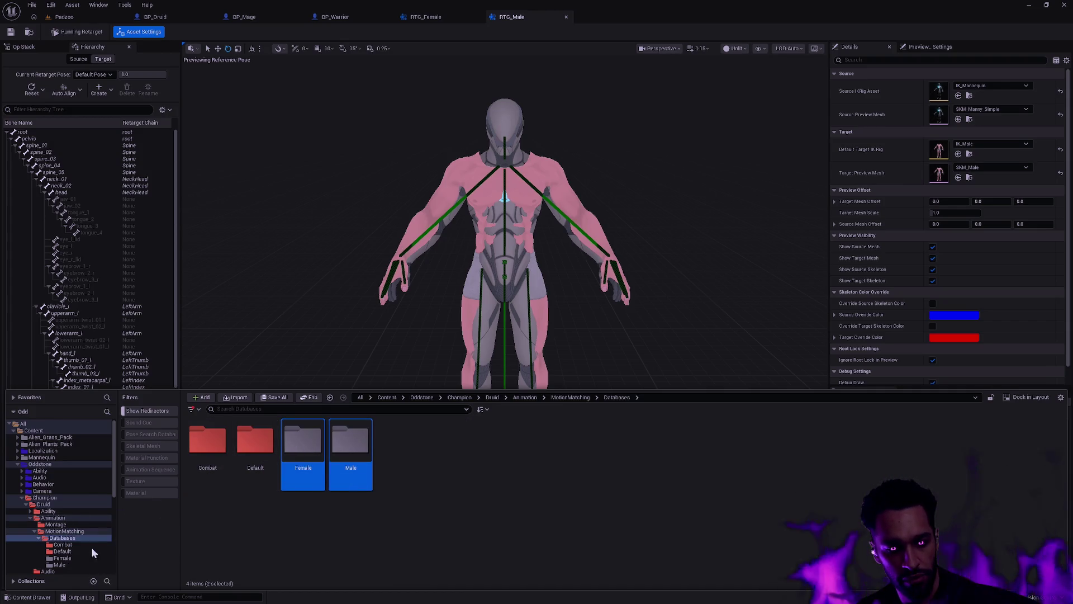
- Select both Druid chooser tables and try dragging them into a folder, then select PSN_Druid_Locomotion
{"action": "key", "text": "alt+Left"}
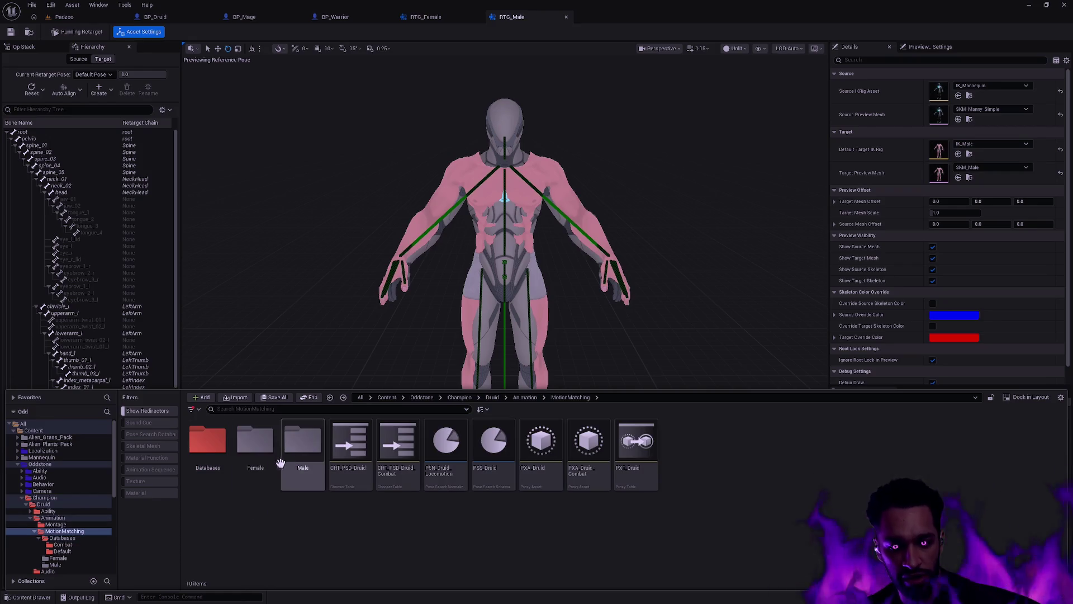
{"action": "left_click", "coordinate": [351, 470]}
{"action": "left_click", "coordinate": [403, 479], "text": "ctrl"}
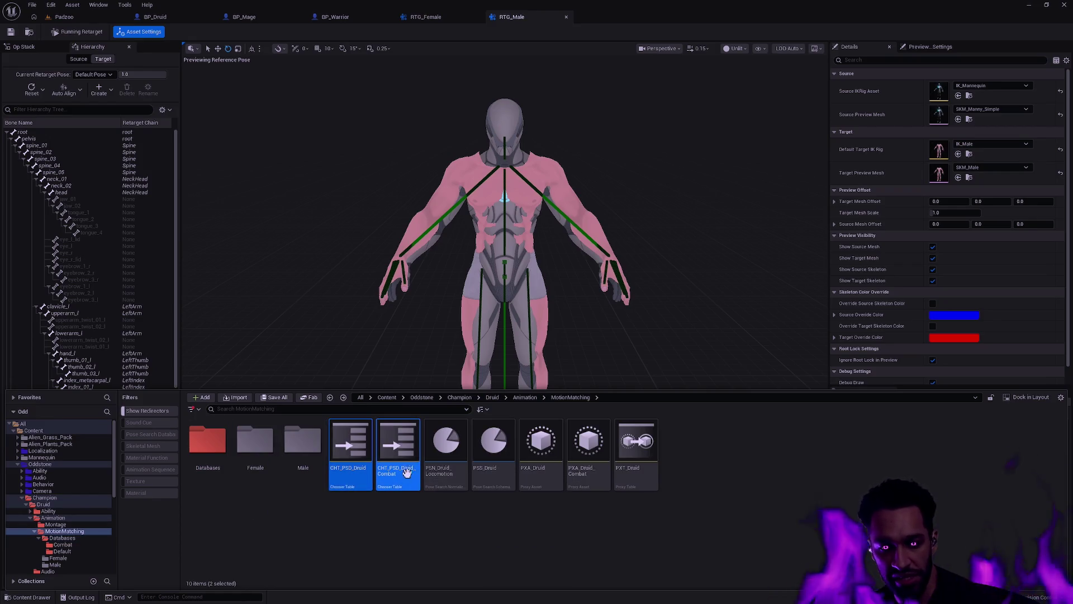
{"action": "mouse_move", "coordinate": [206, 445]}
{"action": "left_mouse_down"}
{"action": "mouse_move", "coordinate": [220, 459]}
{"action": "mouse_move", "coordinate": [301, 456]}
{"action": "mouse_move", "coordinate": [255, 456]}
{"action": "mouse_move", "coordinate": [300, 468]}
{"action": "mouse_move", "coordinate": [302, 458]}
{"action": "mouse_move", "coordinate": [255, 456]}
{"action": "mouse_move", "coordinate": [398, 464]}
{"action": "mouse_move", "coordinate": [434, 485]}
{"action": "left_mouse_up"}
{"action": "left_click", "coordinate": [441, 483]}
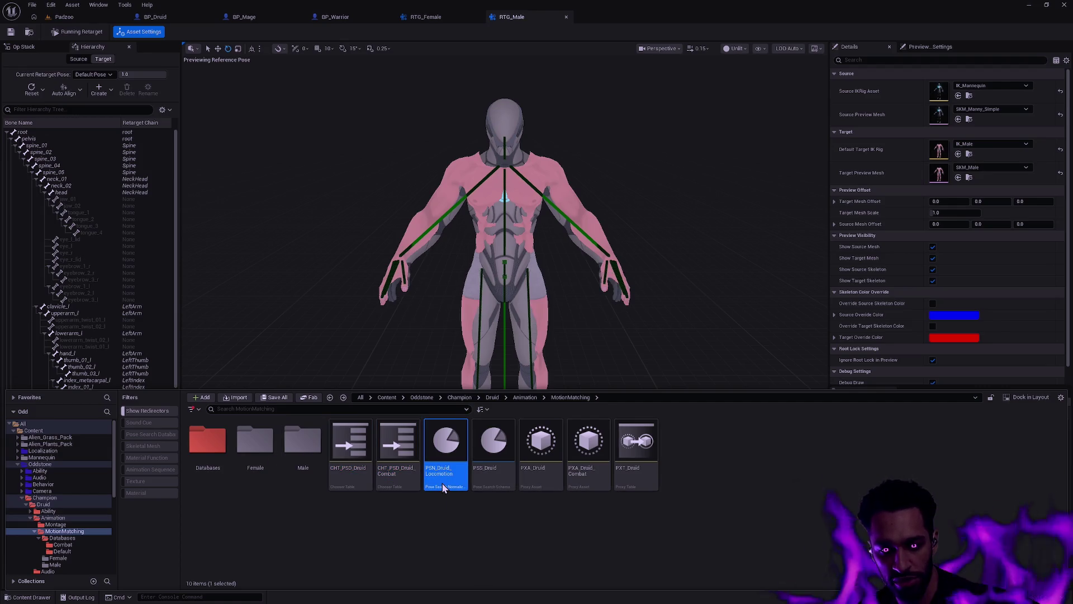
- Inspect the PSN_Druid_Locomotion normalization set and the PSS_Druid schema, closing each
{"action": "double_click", "coordinate": [441, 483]}
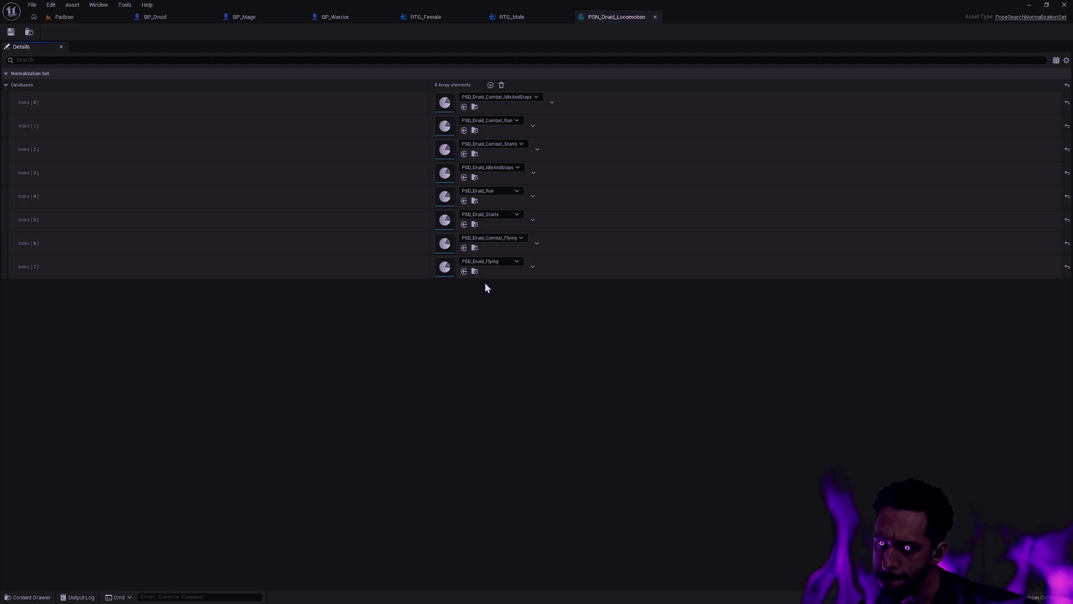
{"action": "left_click", "coordinate": [656, 17]}
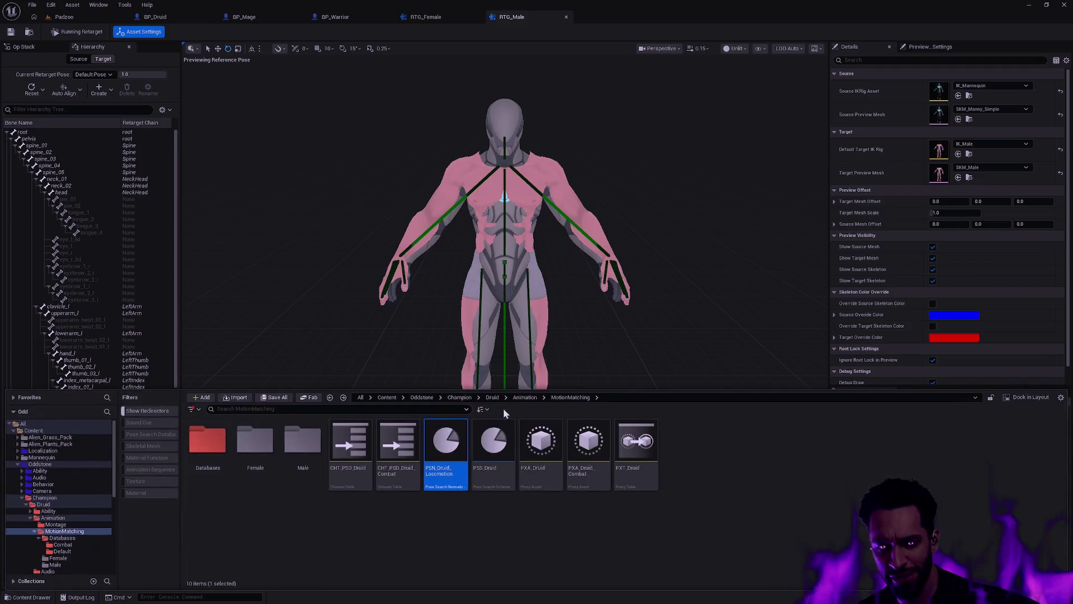
{"action": "left_click", "coordinate": [500, 480]}
{"action": "double_click", "coordinate": [517, 470]}
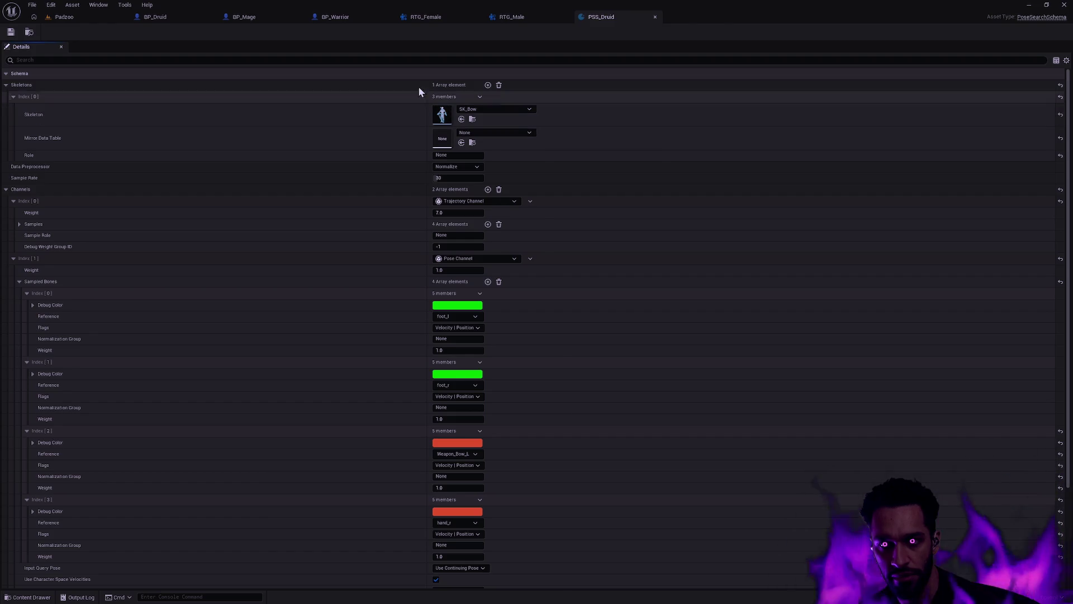
{"action": "left_click", "coordinate": [656, 17]}
- Open the PXA_Druid proxy asset from the Content Drawer
{"action": "key", "text": "ctrl+space"}
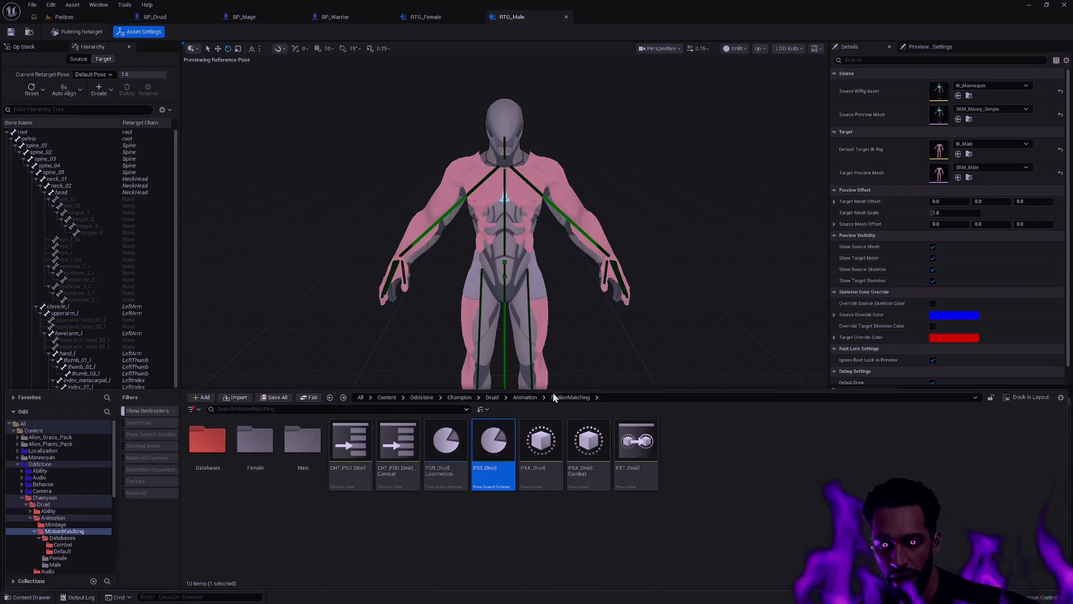
{"action": "left_click", "coordinate": [545, 518]}
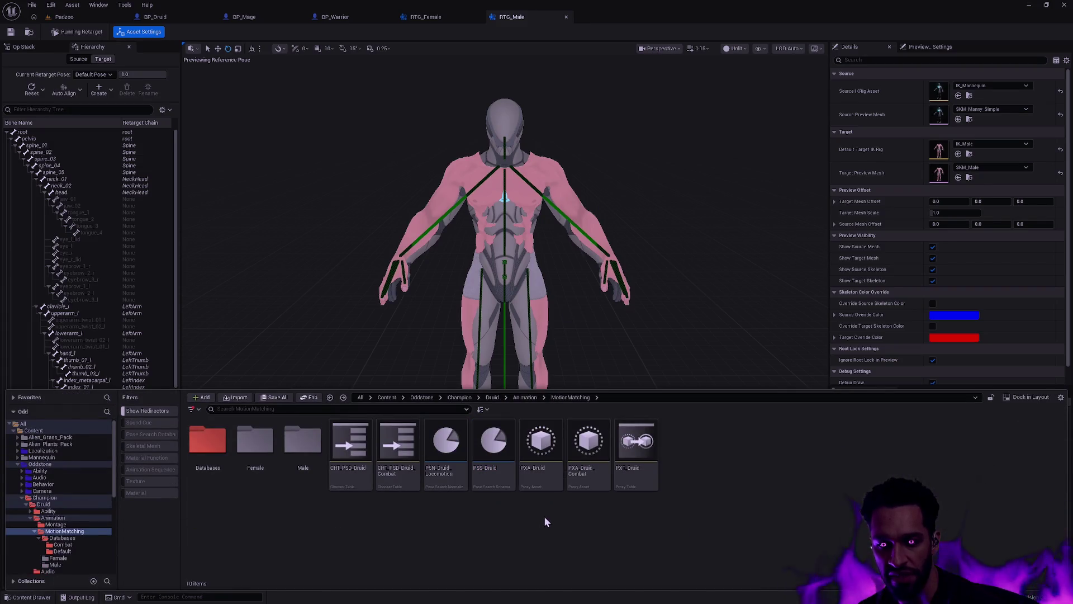
{"action": "double_click", "coordinate": [538, 475]}
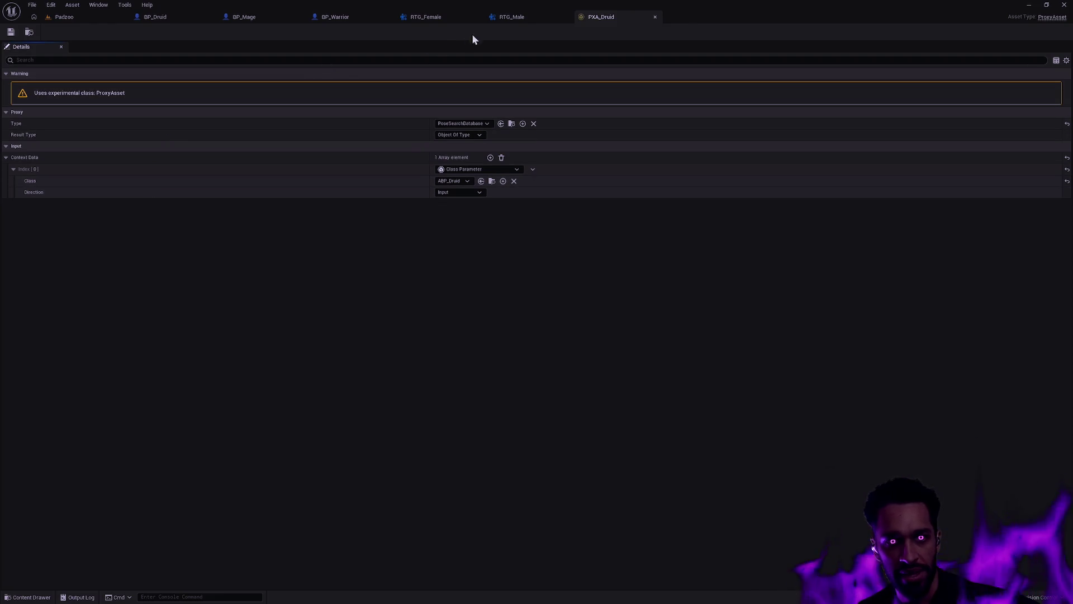
- Add a third Evaluate Chooser row to PXT_Druid using CHT_PSD_Dagger and PXA_Druid
{"action": "left_click", "coordinate": [655, 17]}
{"action": "left_click", "coordinate": [428, 89]}
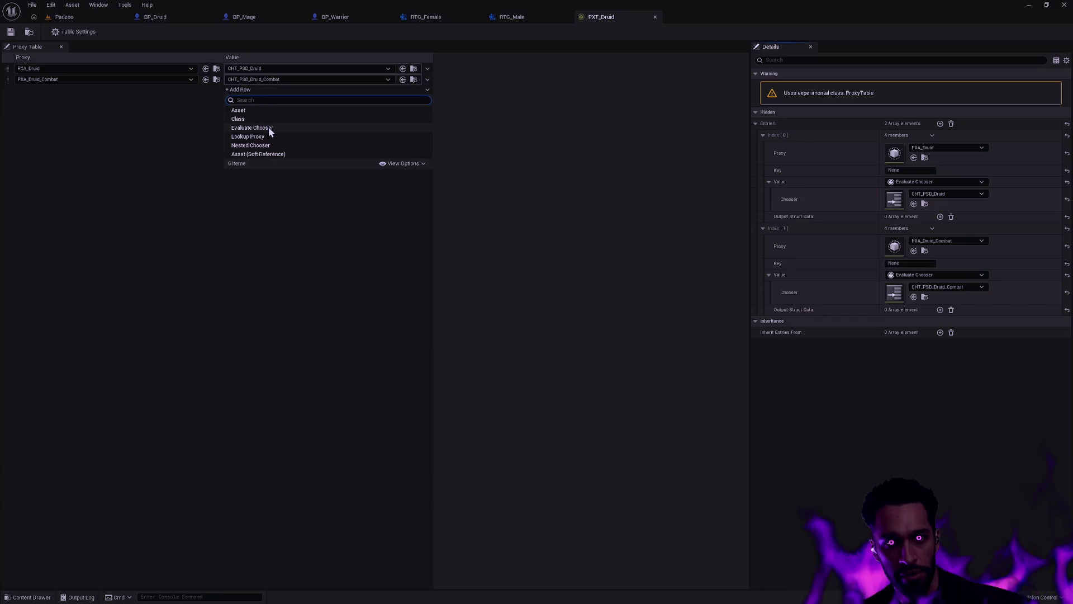
{"action": "left_click", "coordinate": [252, 128]}
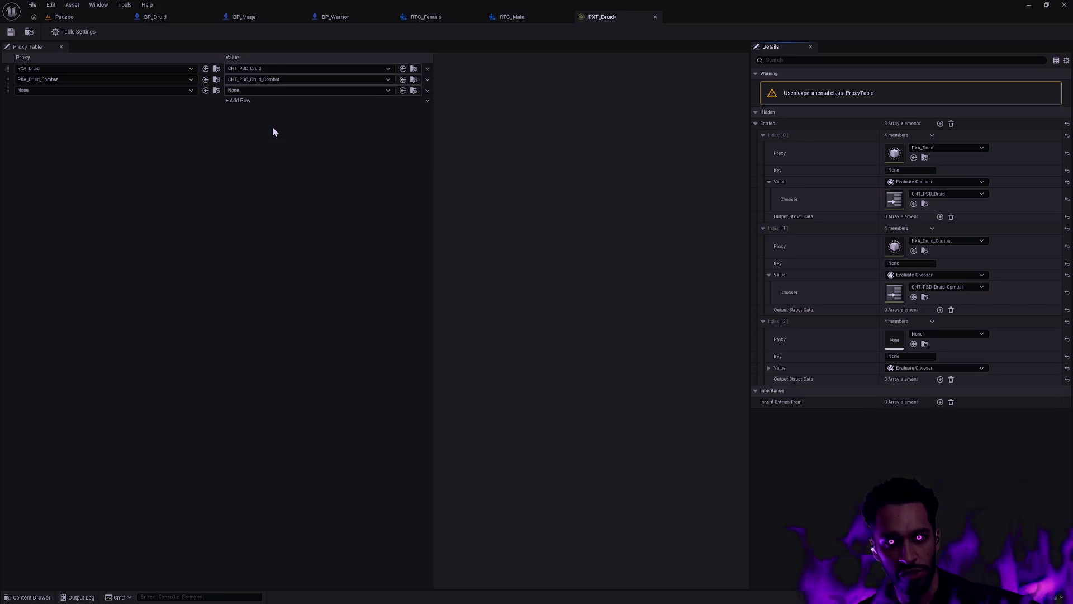
{"action": "left_click", "coordinate": [243, 89]}
{"action": "left_click", "coordinate": [328, 202]}
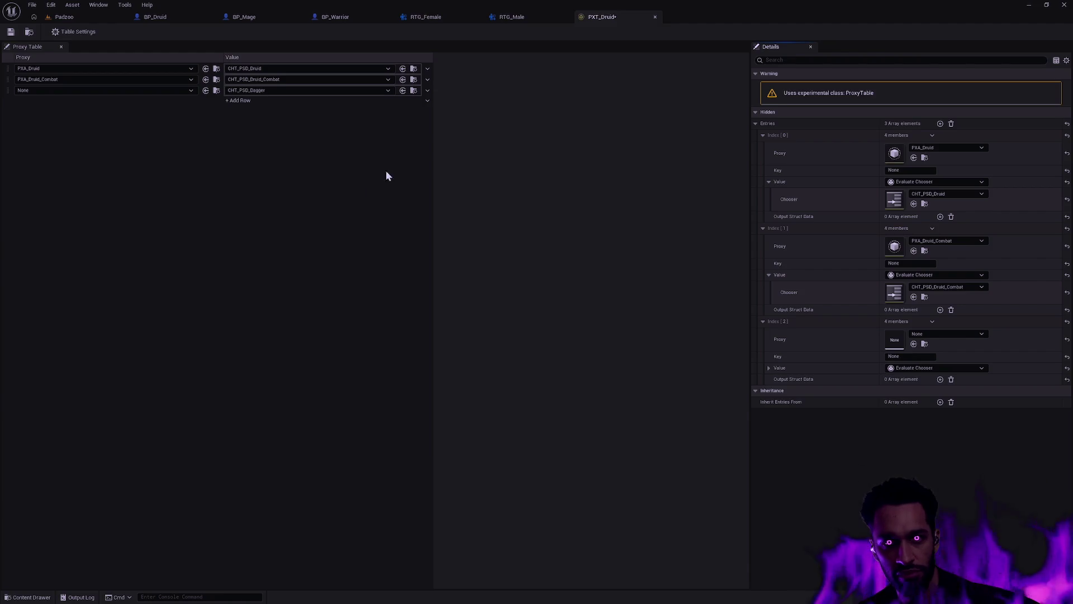
{"action": "left_click", "coordinate": [65, 92]}
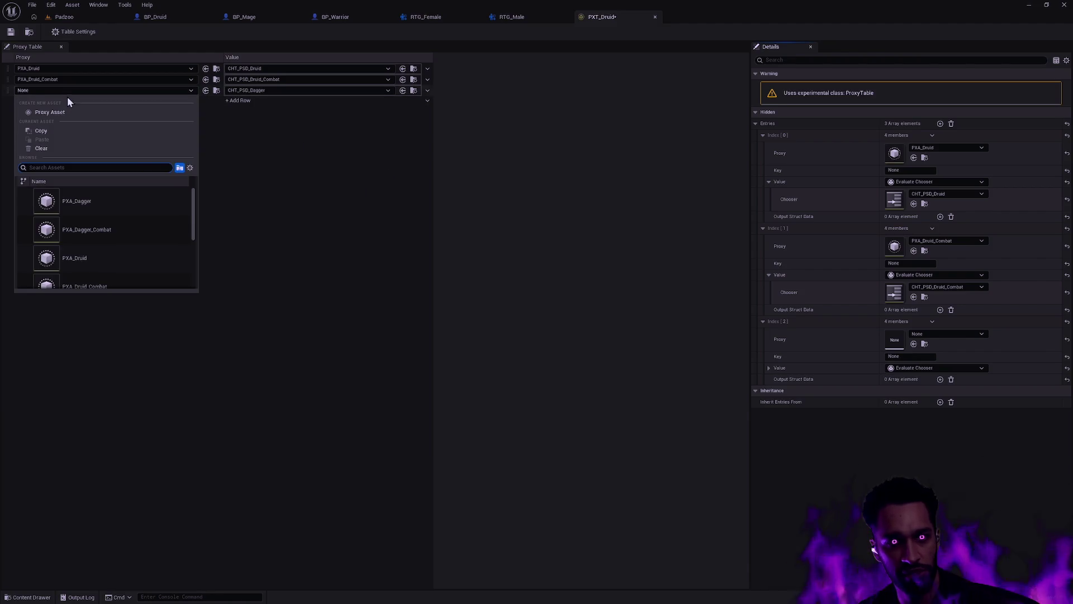
{"action": "left_click", "coordinate": [95, 260]}
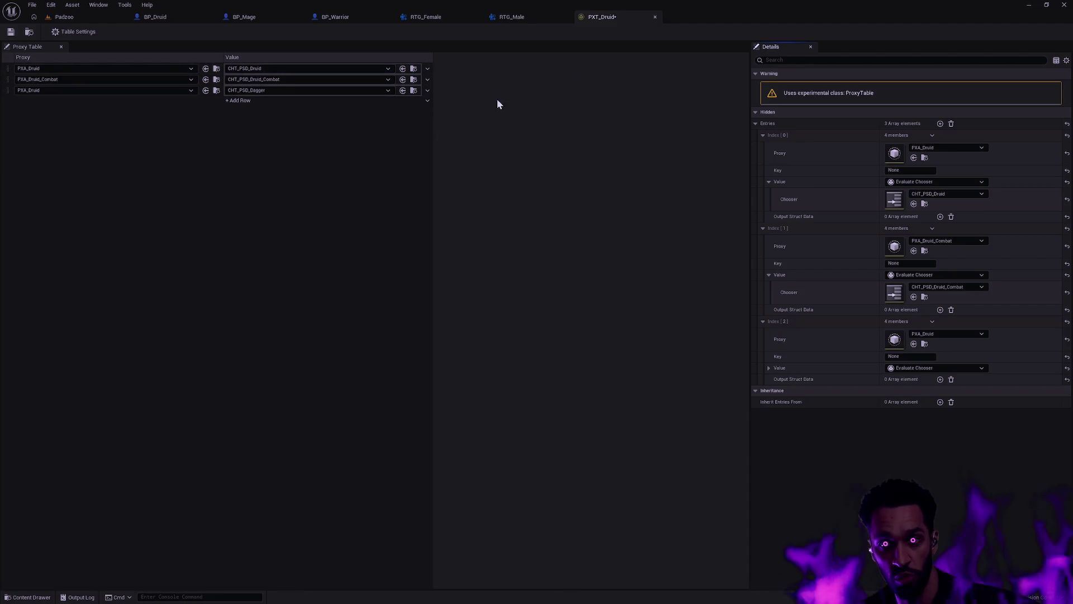
- Undo the added row so only Druid and Druid_Combat remain, and close PXT_Druid
{"action": "left_click", "coordinate": [428, 91]}
{"action": "left_click", "coordinate": [336, 165]}
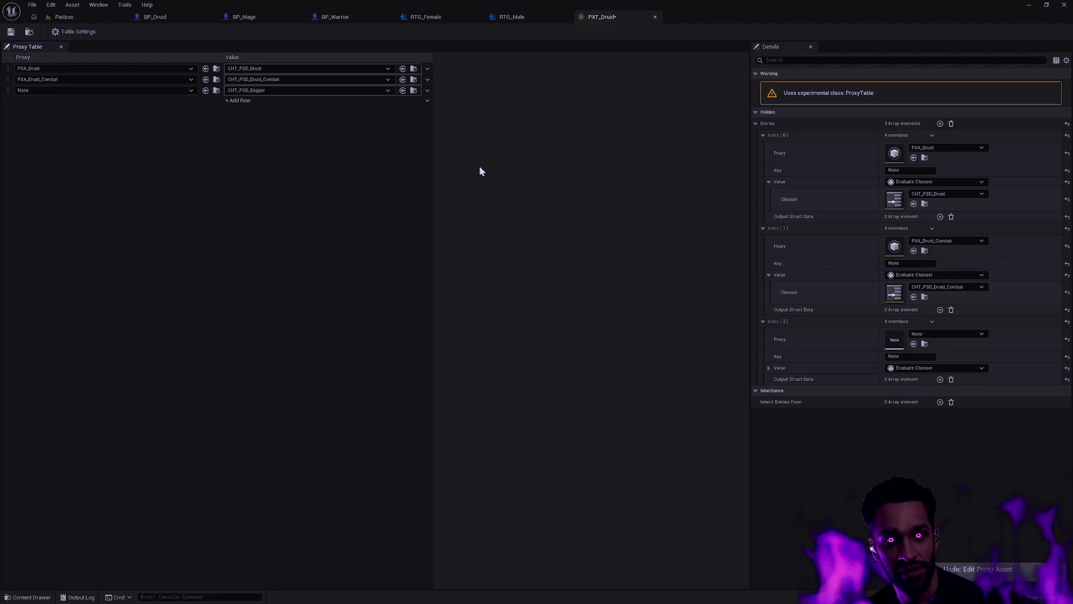
{"action": "key", "text": "ctrl+z"}
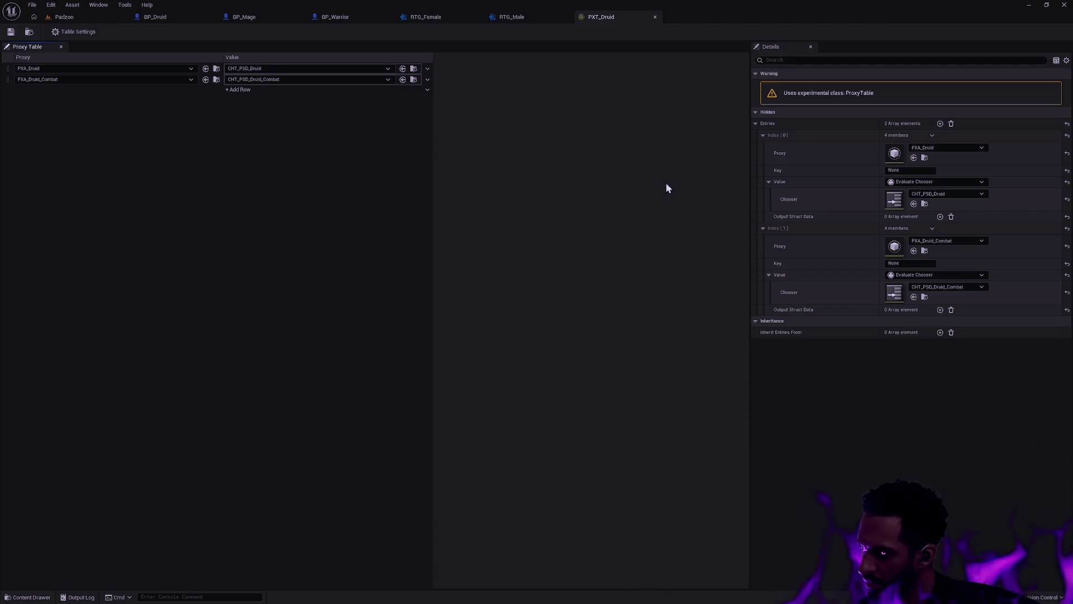
{"action": "left_click", "coordinate": [655, 17]}
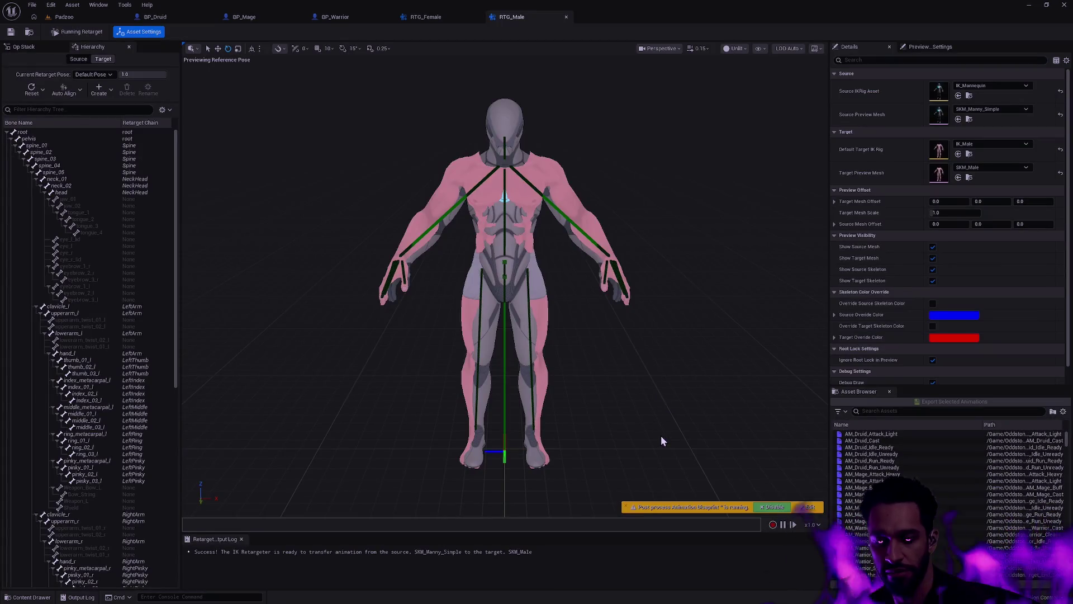
- Close the RTG_Female and RTG_Male retargeter tabs
{"action": "key", "text": "ctrl+space"}
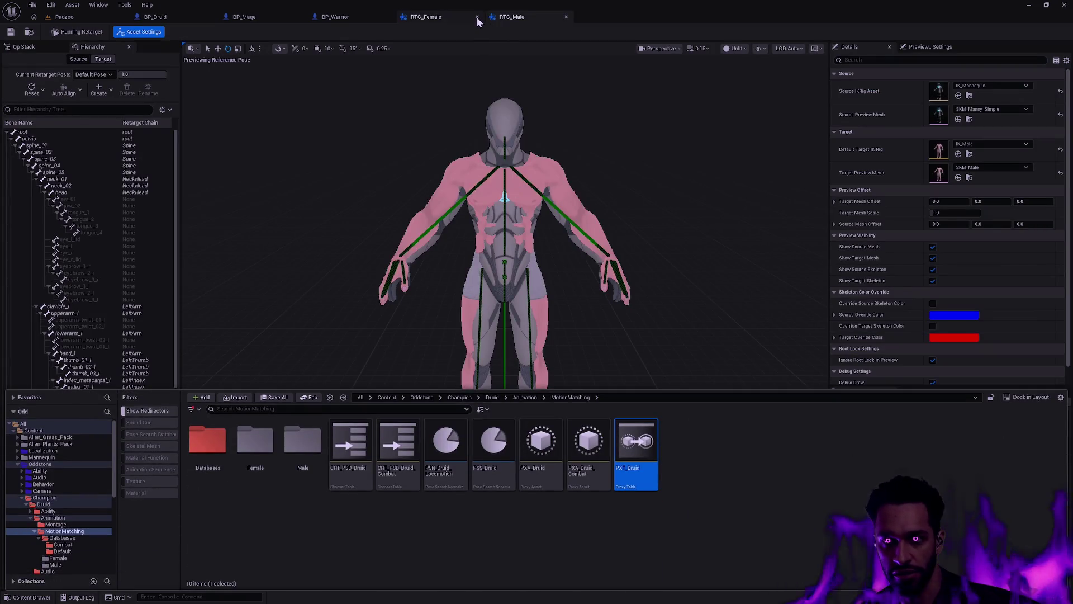
{"action": "left_click", "coordinate": [477, 17]}
{"action": "left_click", "coordinate": [479, 16]}
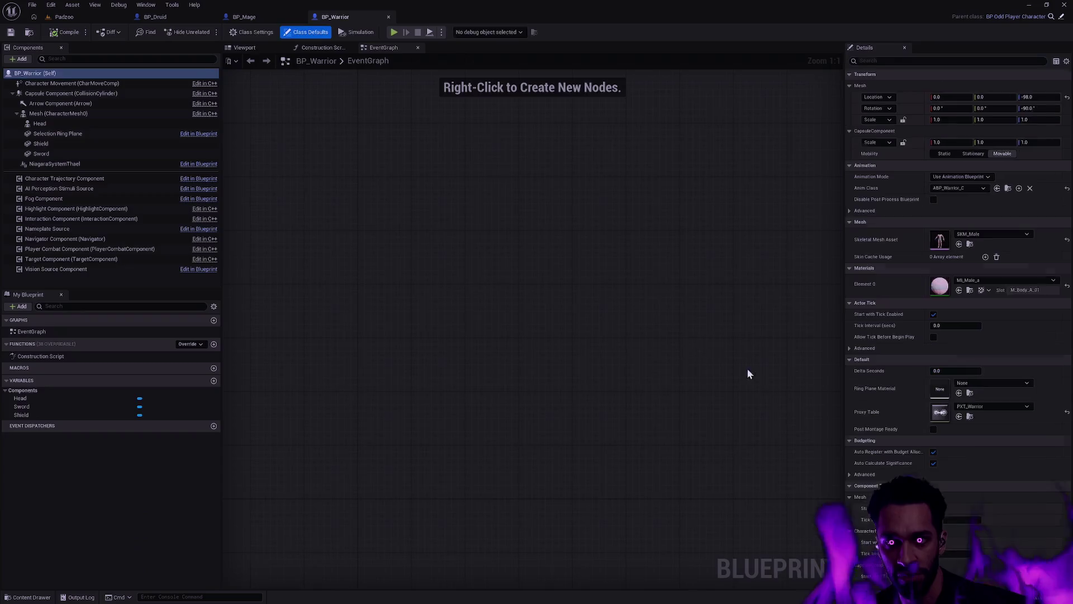
- Select the Druid choosers, PSN/PSS pose search assets and the Databases folder in MotionMatching
{"action": "key", "text": "ctrl+space"}
{"action": "left_click", "coordinate": [706, 454]}
{"action": "mouse_move", "coordinate": [636, 475]}
{"action": "left_mouse_down"}
{"action": "mouse_move", "coordinate": [568, 472]}
{"action": "mouse_move", "coordinate": [566, 496]}
{"action": "left_mouse_up"}
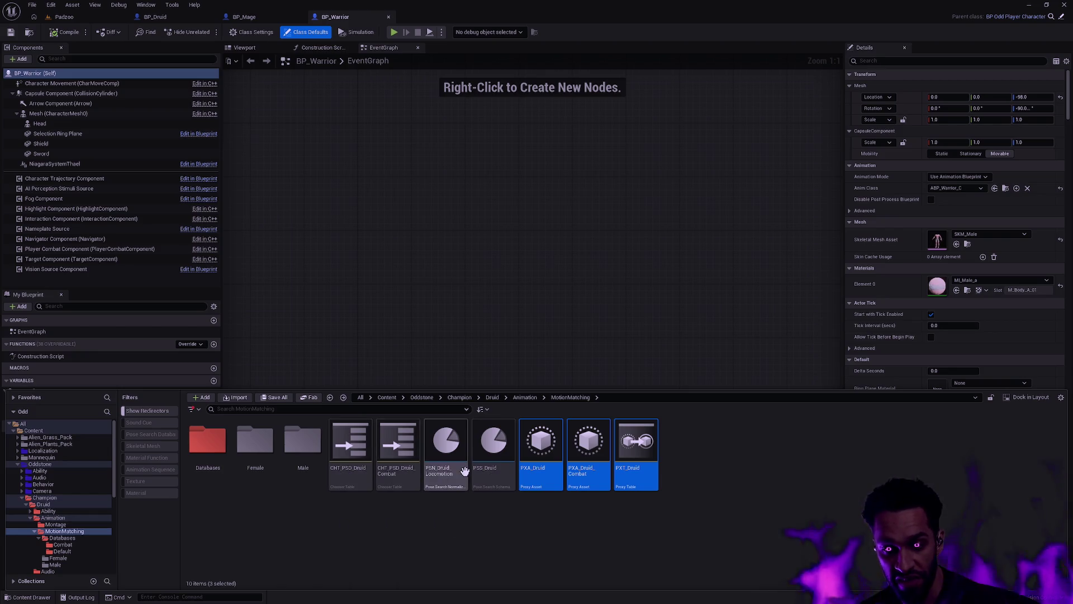
{"action": "left_click", "coordinate": [495, 474]}
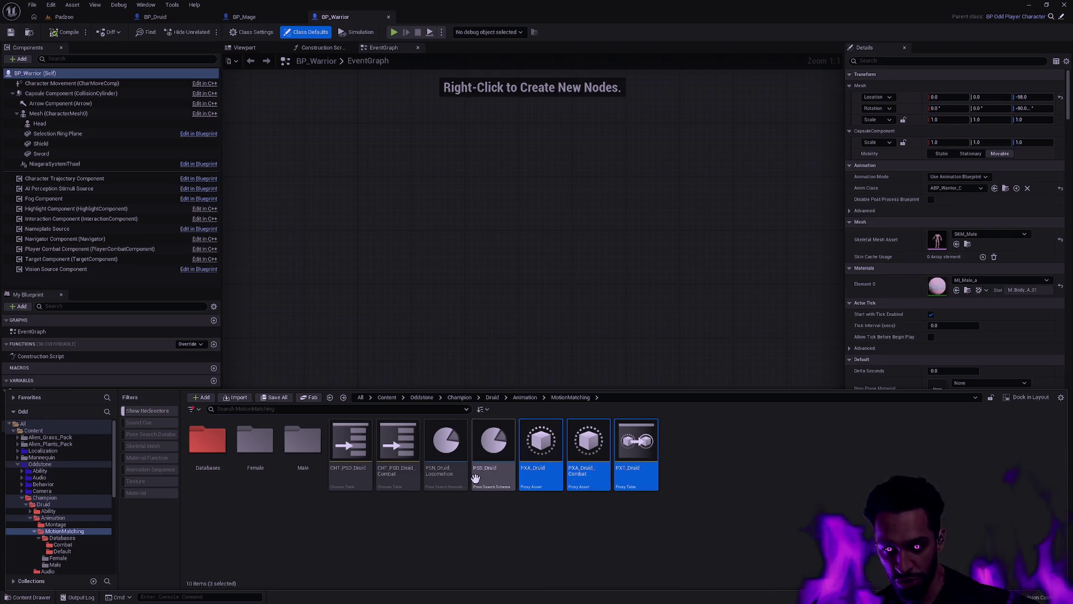
{"action": "left_click", "coordinate": [349, 456], "text": "shift"}
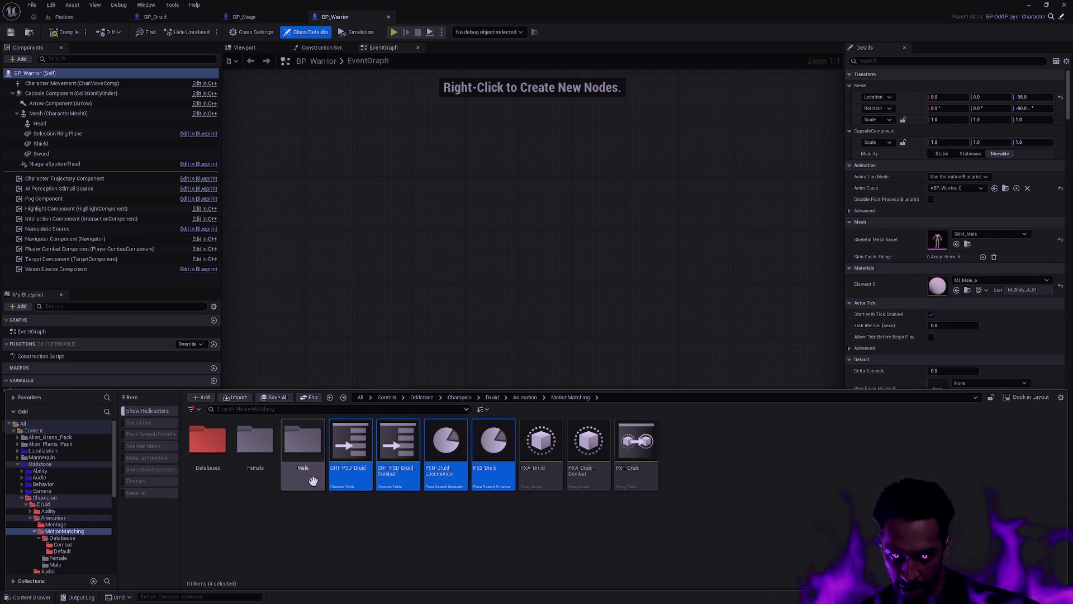
{"action": "left_click", "coordinate": [224, 462], "text": "ctrl"}
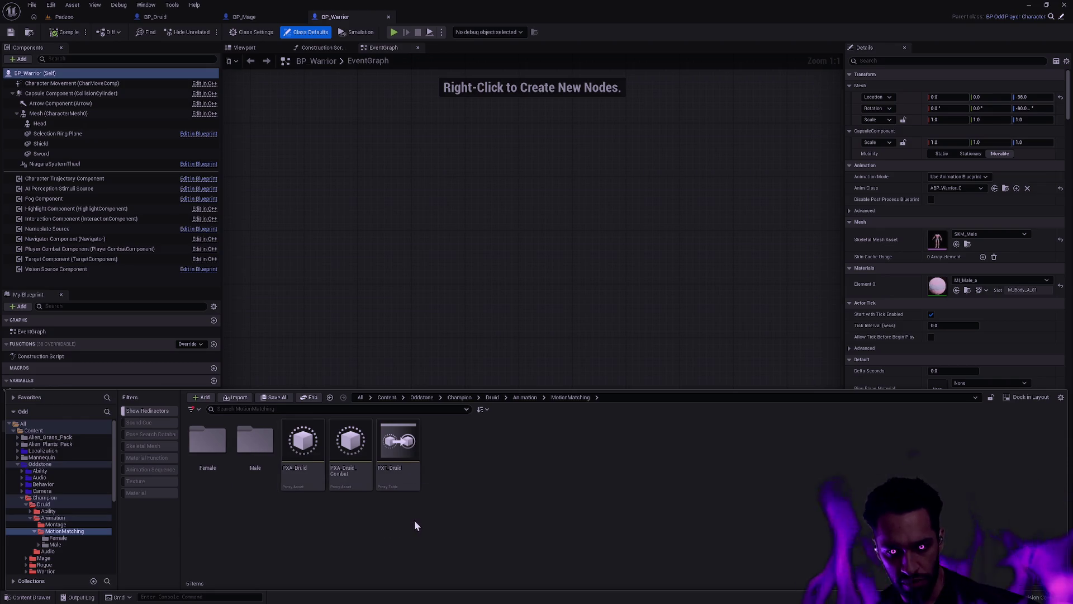
- Colour the Combat and Default folders in Male/Databases red
{"action": "double_click", "coordinate": [258, 450]}
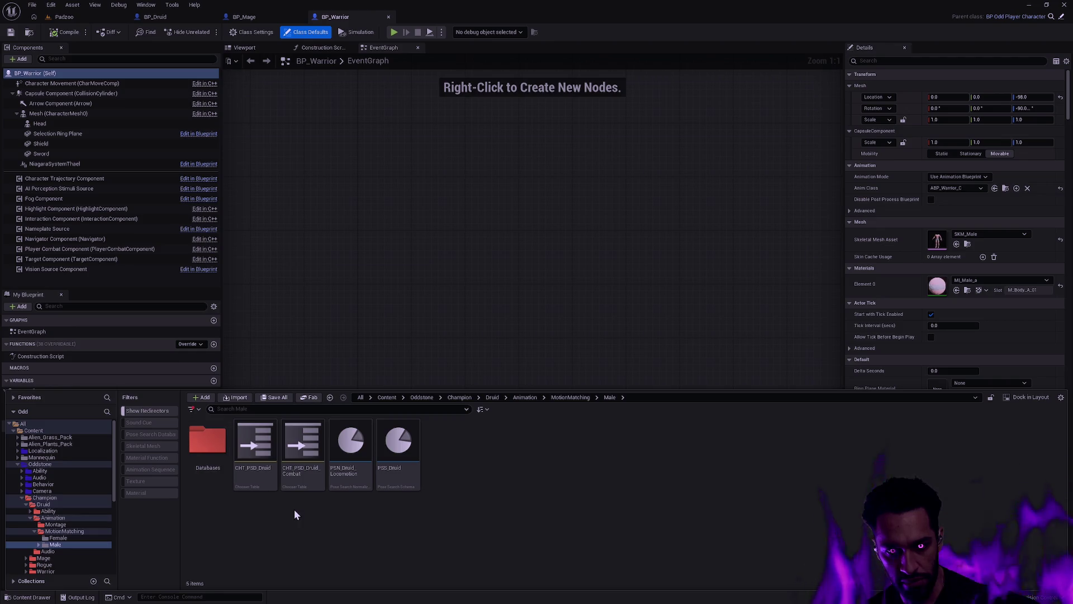
{"action": "double_click", "coordinate": [207, 442]}
{"action": "key", "text": "ctrl+a"}
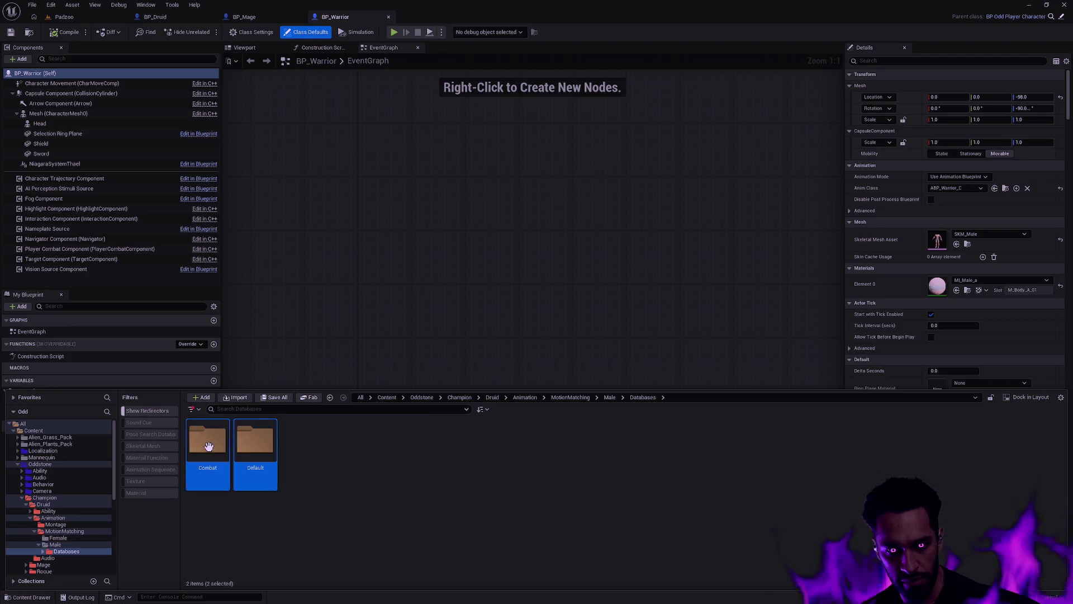
{"action": "right_click", "coordinate": [282, 451]}
{"action": "mouse_move", "coordinate": [266, 314]}
{"action": "left_click", "coordinate": [342, 361]}
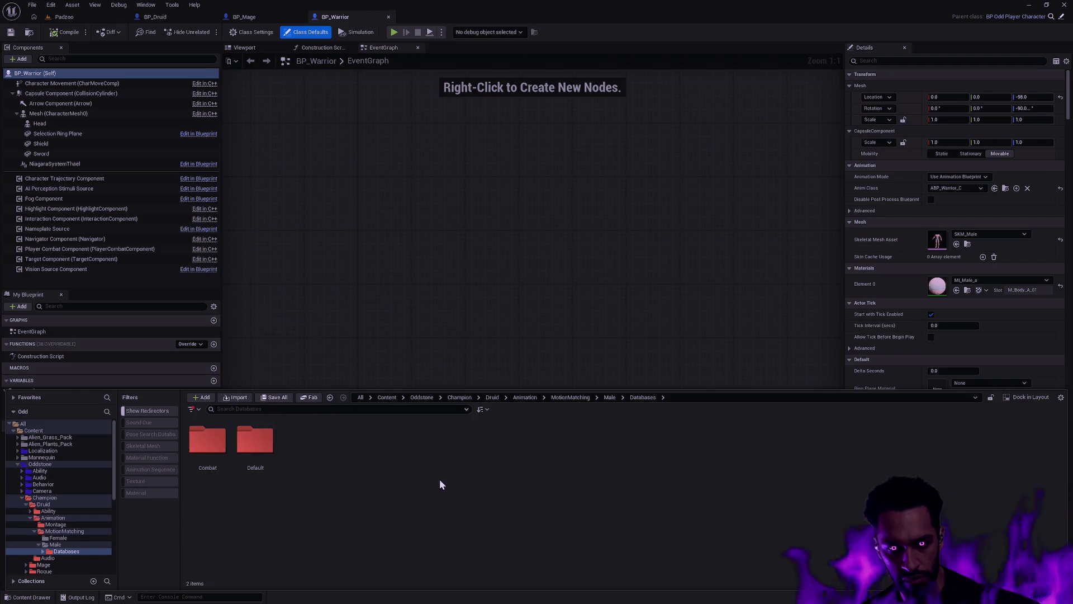
{"action": "double_click", "coordinate": [262, 444]}
{"action": "key", "text": "alt+Left"}
{"action": "key", "text": "alt+Left"}
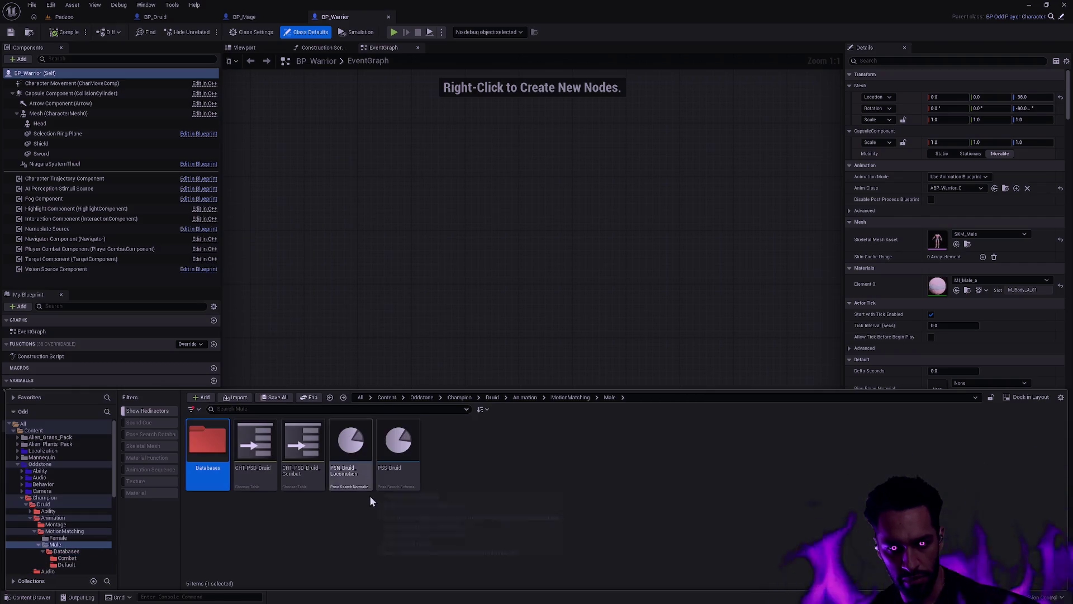
- Select all 15 Druid motion-matching assets across the folders and open the Batch Renamer
{"action": "scroll", "coordinate": [86, 528], "scroll_direction": "down", "scroll_amount": 2}
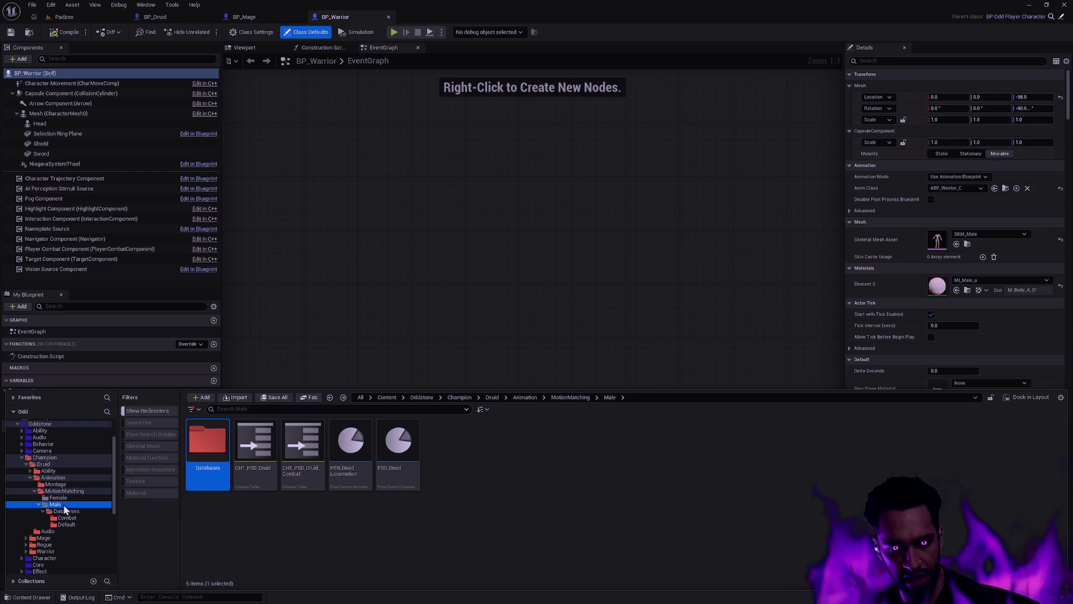
{"action": "left_click", "coordinate": [68, 524], "text": "shift"}
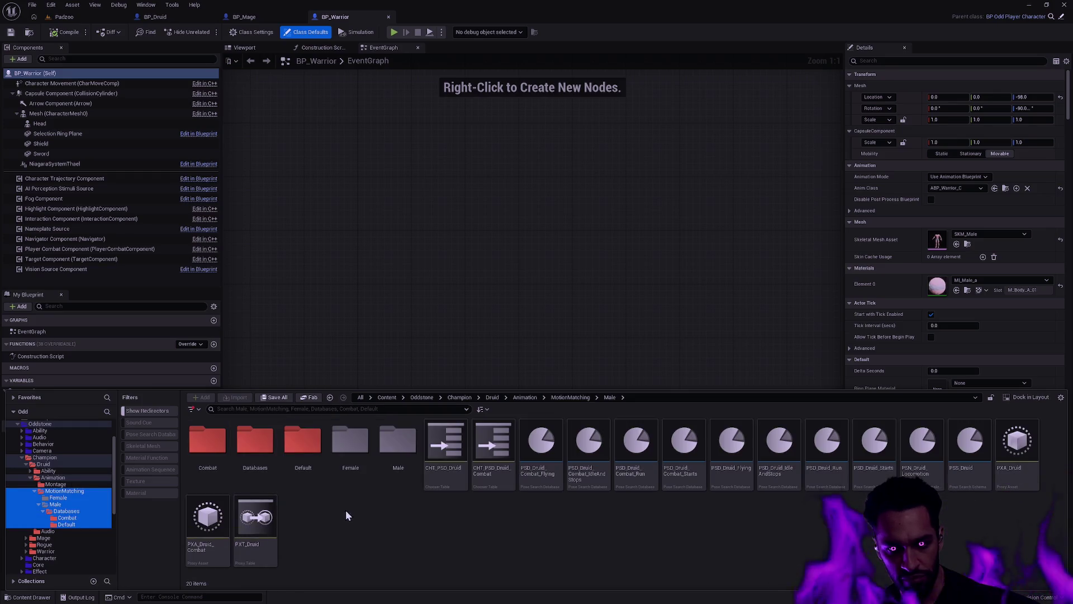
{"action": "left_click", "coordinate": [256, 525]}
{"action": "left_click", "coordinate": [462, 488], "text": "shift"}
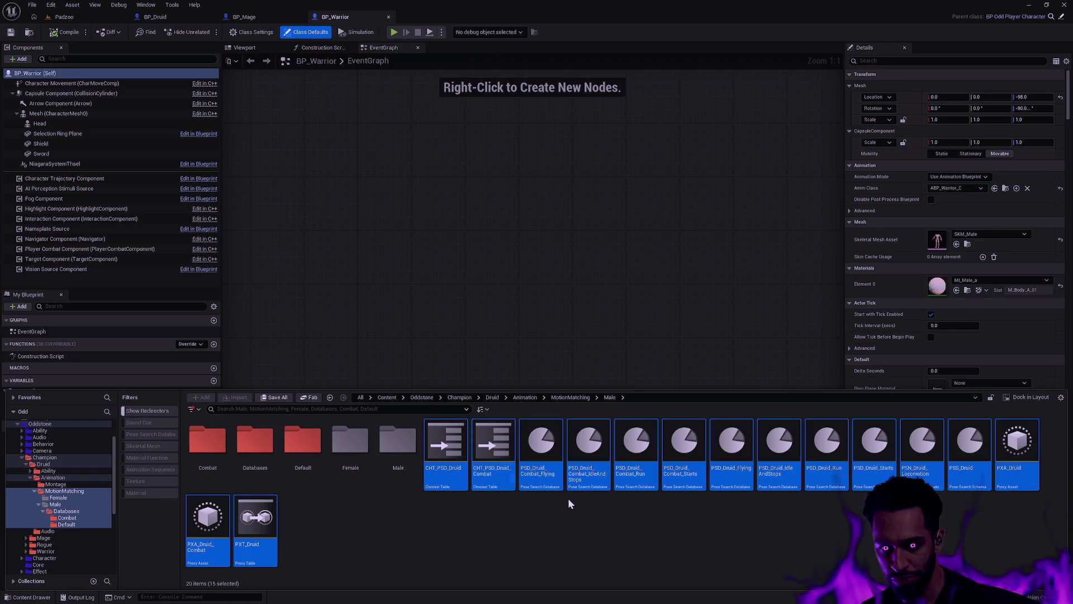
{"action": "key", "text": "F2"}
{"action": "left_click", "coordinate": [450, 209]}
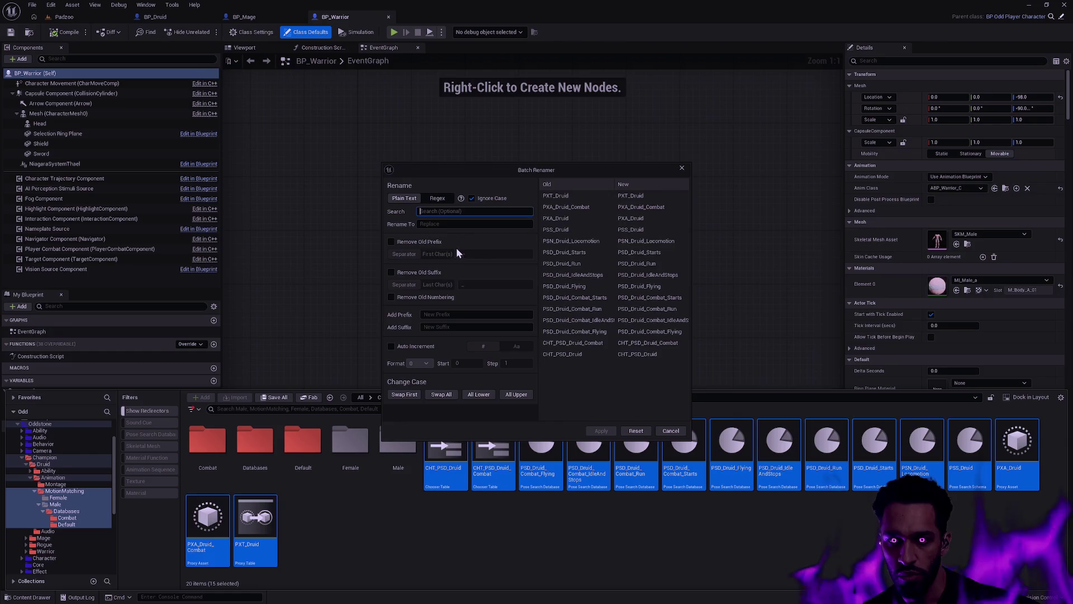
- Batch rename with search text 'Druid' replaced by 'Male_Druid' and apply it
{"action": "type", "text": "Dr"}
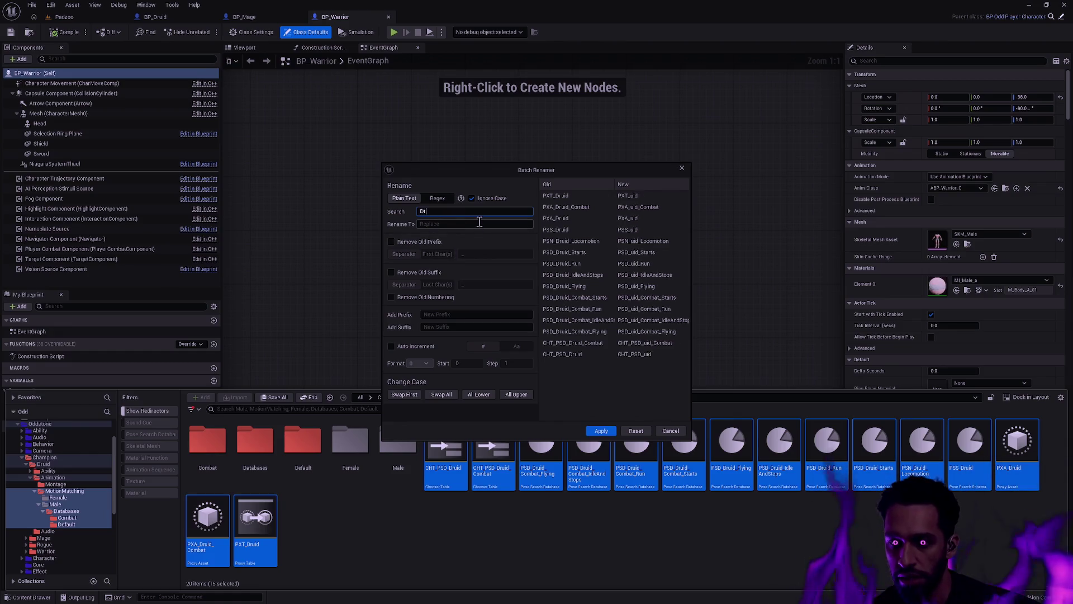
{"action": "type", "text": "uidMale_Druid"}
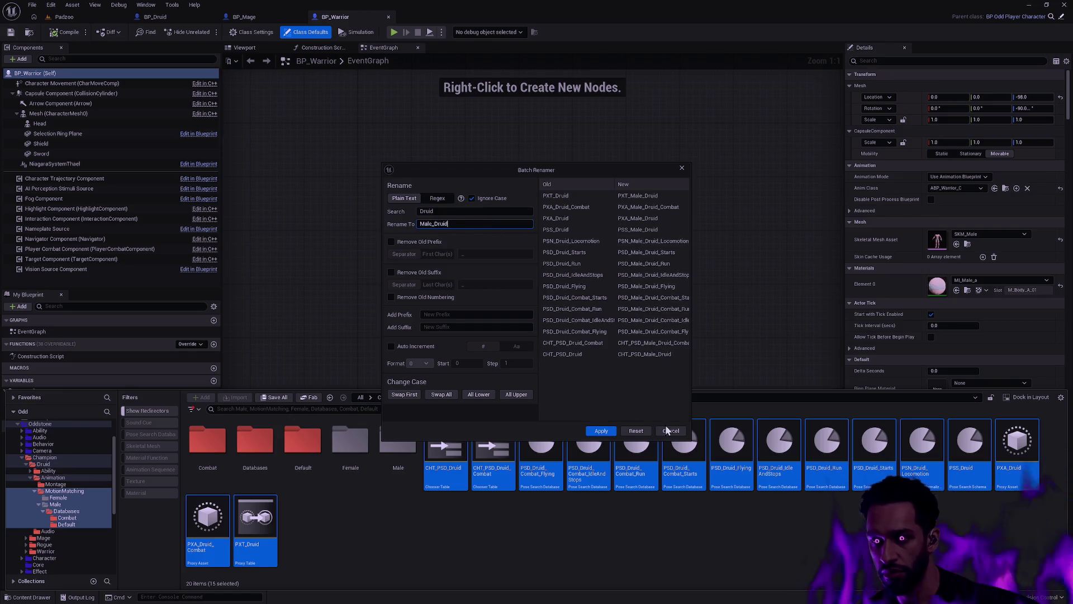
{"action": "left_click", "coordinate": [602, 431]}
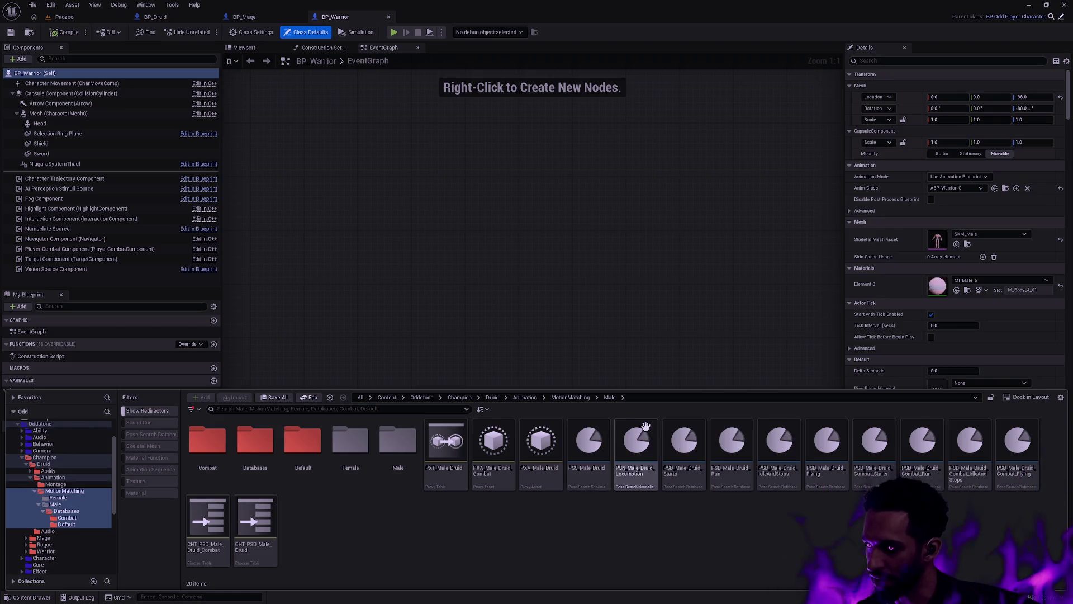
- Wait for renaming to finish and review the Male_Druid assets in the Content Browser
{"action": "mouse_move", "coordinate": [691, 456]}
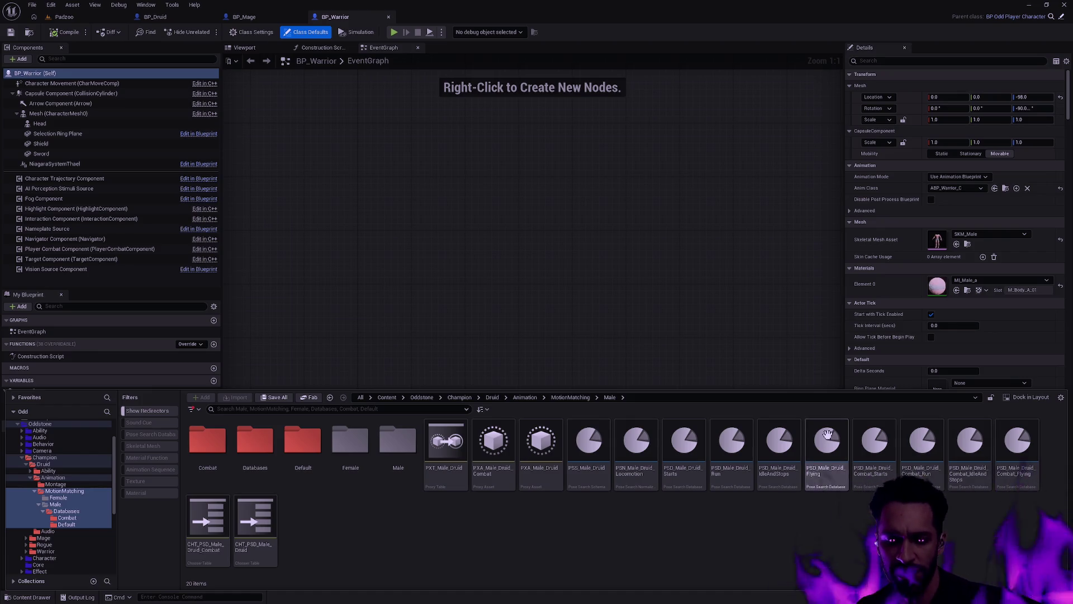
{"action": "mouse_move", "coordinate": [693, 485]}
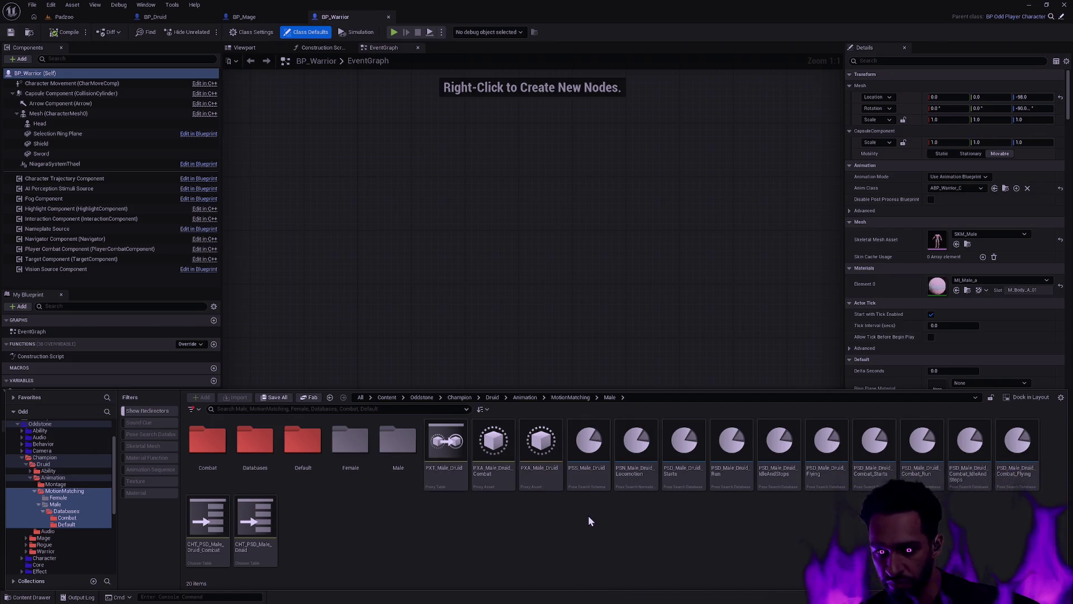
- Check the Male folder's renamed assets, then delete the empty Female folder
{"action": "left_click", "coordinate": [61, 504]}
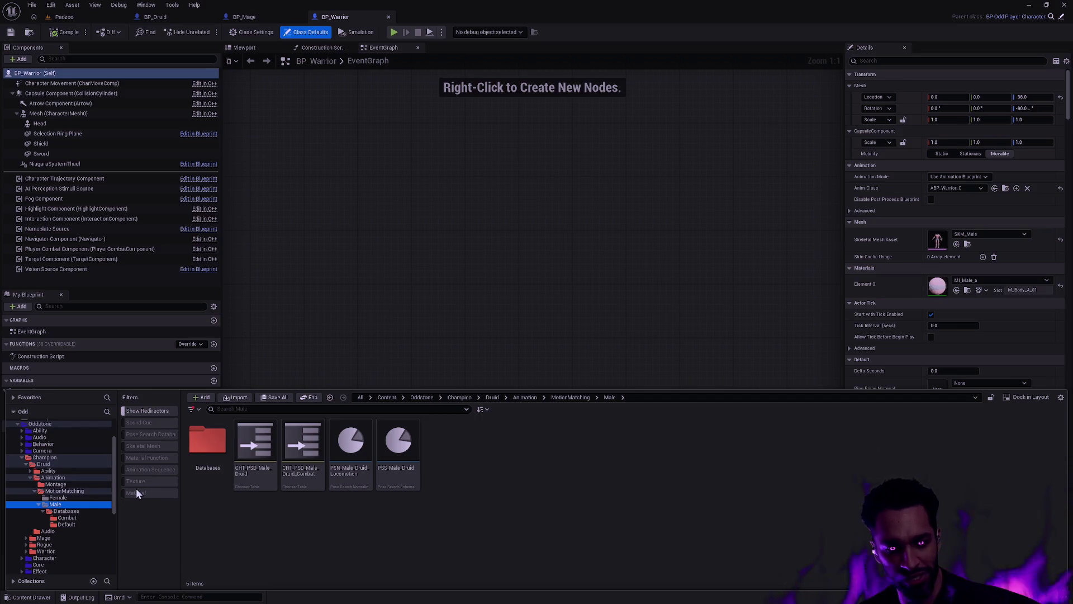
{"action": "left_click", "coordinate": [65, 497]}
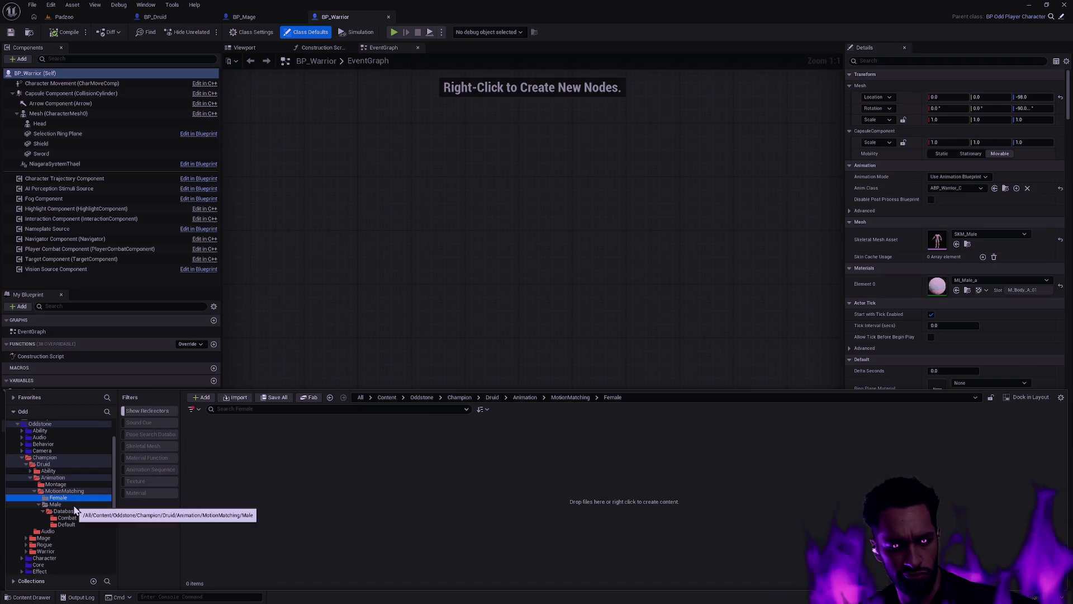
{"action": "key", "text": "Delete"}
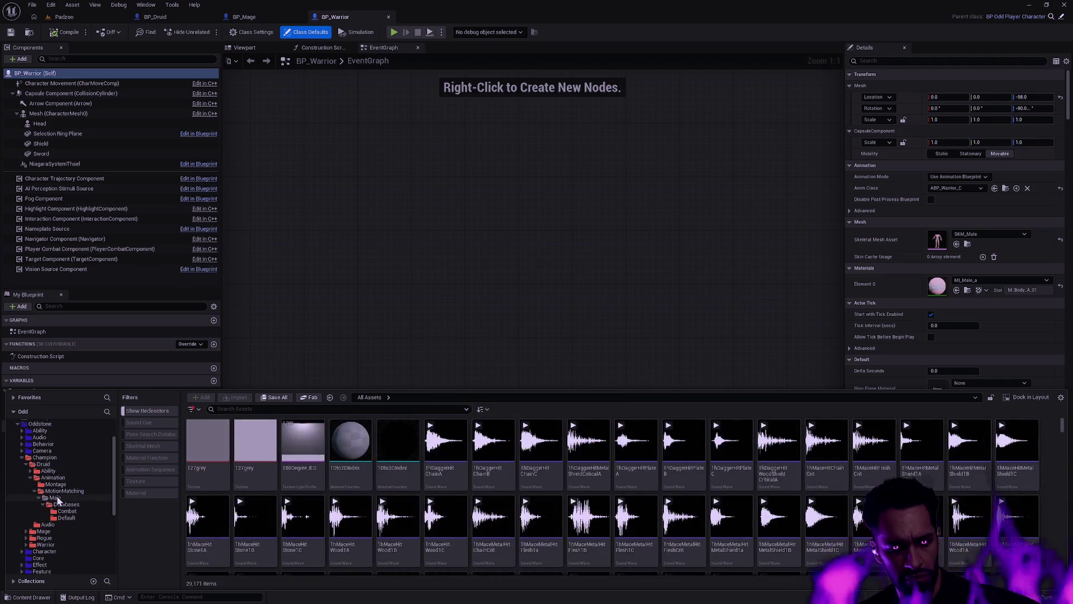
- Advanced-copy the Male folder into MotionMatching, replacing 'Male' with 'Female' in the copied asset names
{"action": "right_click", "coordinate": [58, 499]}
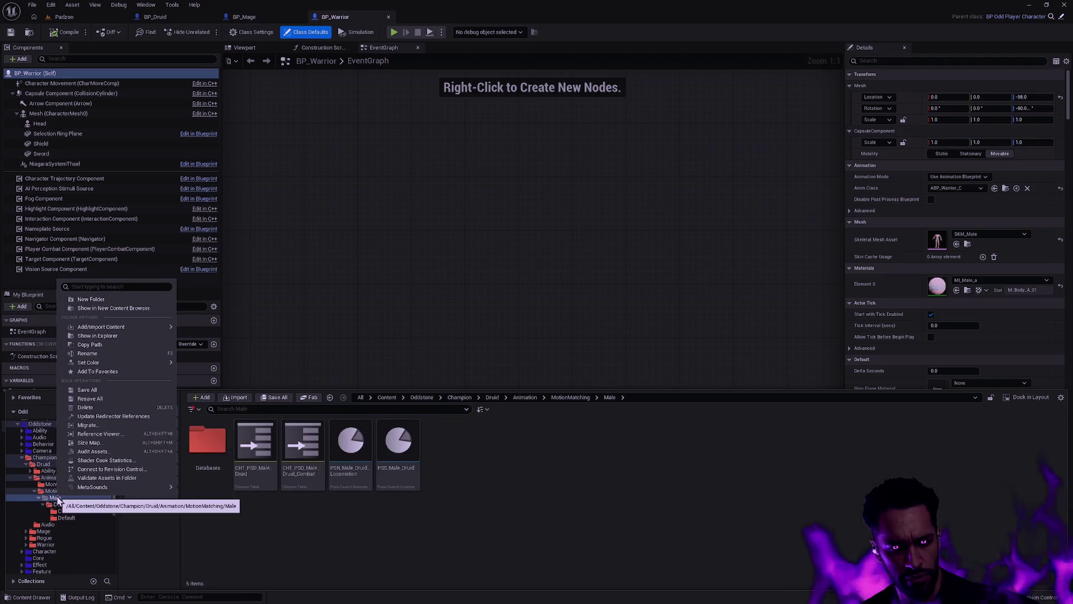
{"action": "left_click", "coordinate": [200, 526]}
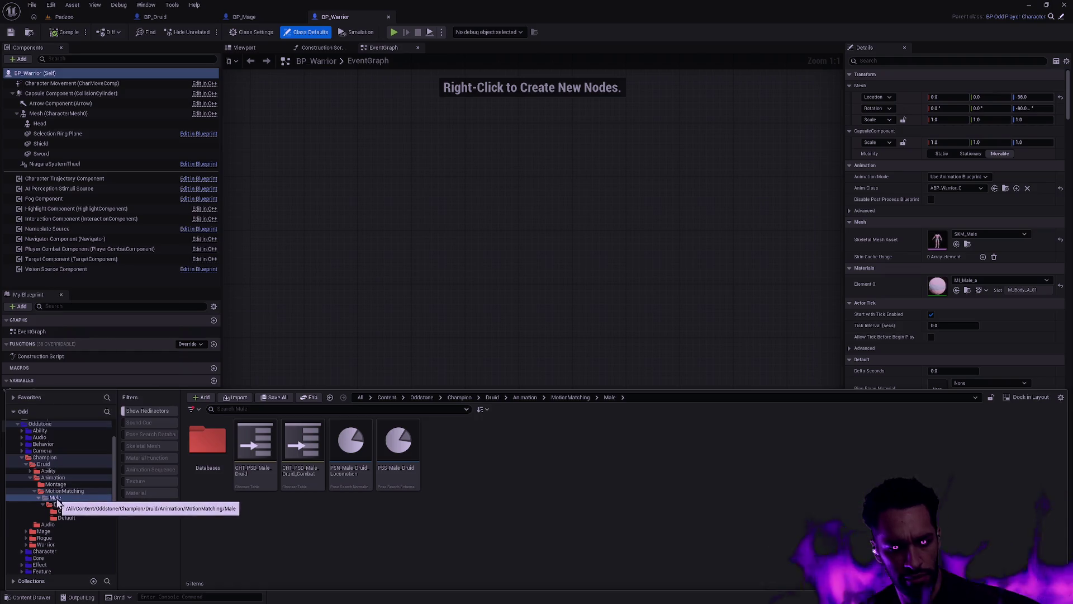
{"action": "left_click_drag", "start_coordinate": [57, 502], "coordinate": [69, 492]}
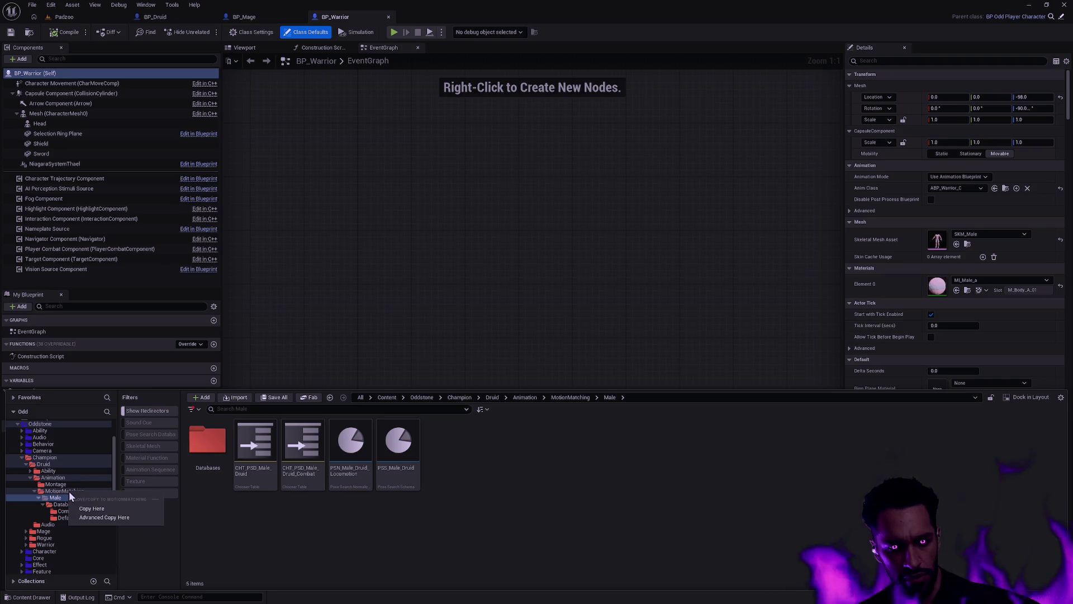
{"action": "left_click", "coordinate": [113, 518]}
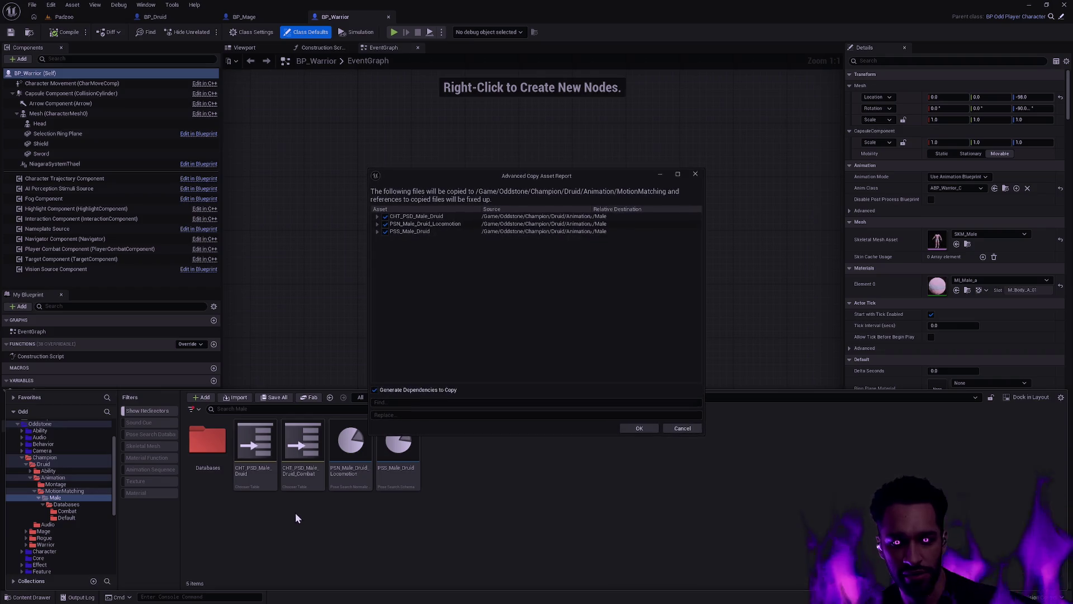
{"action": "left_click", "coordinate": [414, 401]}
{"action": "type", "text": "e"}
{"action": "key", "text": "Tab"}
{"action": "type", "text": "Female"}
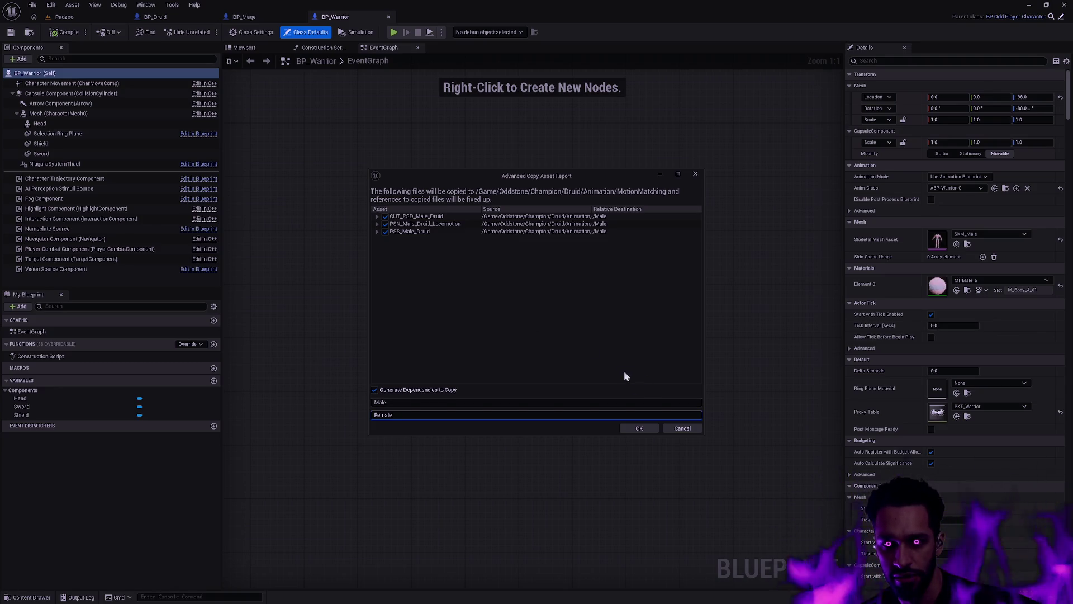
{"action": "left_click", "coordinate": [640, 428]}
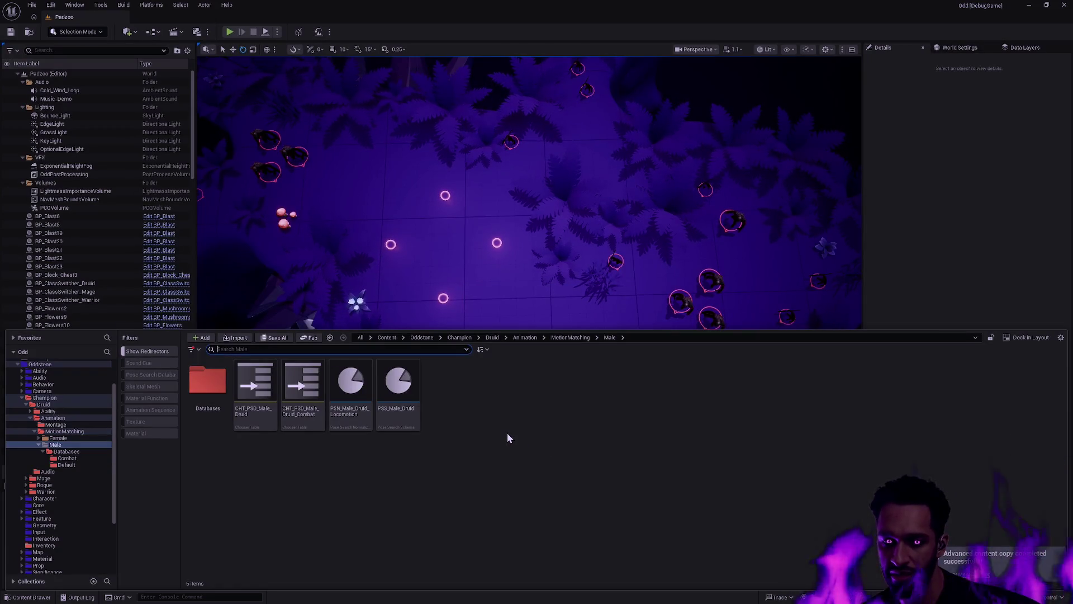
- Select the new Female folder and expand its Combat and Default database folders
{"action": "left_click", "coordinate": [58, 438]}
{"action": "right_click", "coordinate": [57, 441]}
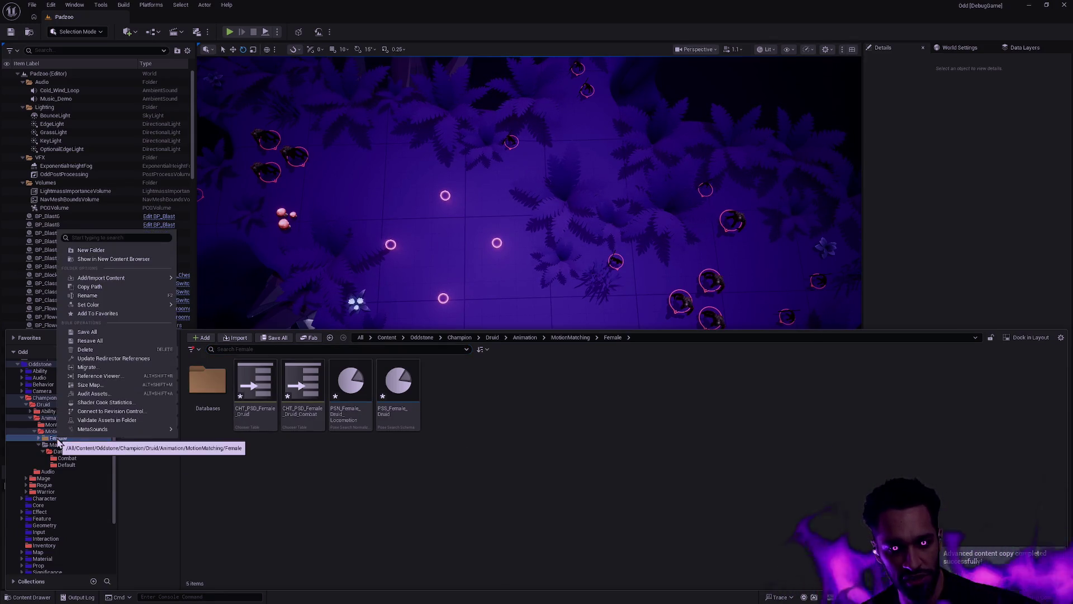
{"action": "mouse_move", "coordinate": [155, 305]}
{"action": "left_click", "coordinate": [196, 344]}
{"action": "left_click", "coordinate": [39, 438]}
{"action": "left_click", "coordinate": [43, 445]}
{"action": "left_click", "coordinate": [65, 458]}
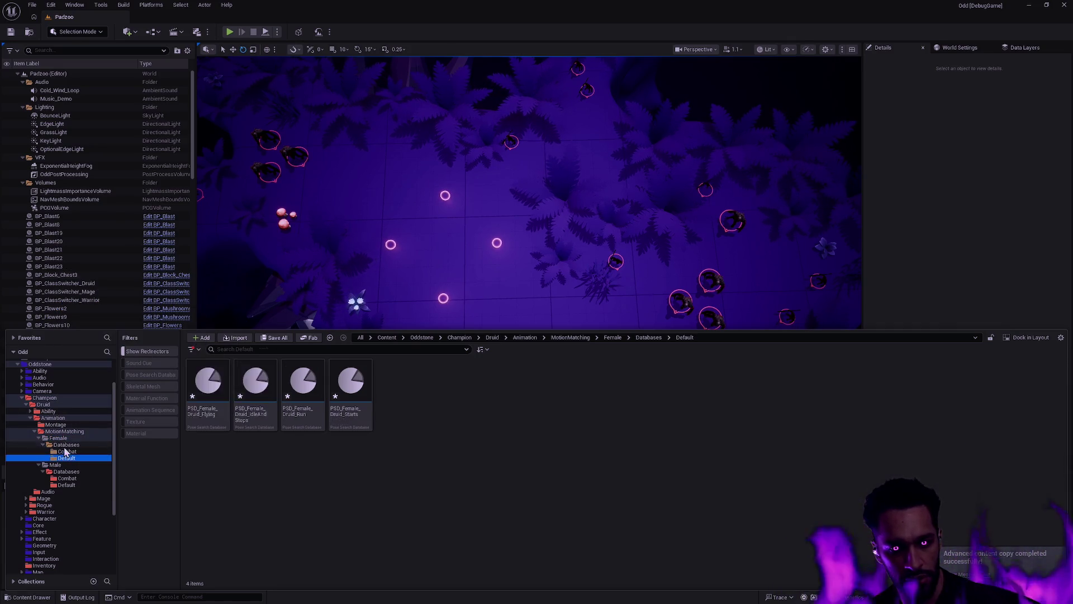
{"action": "left_click", "coordinate": [66, 445], "text": "shift"}
{"action": "right_click", "coordinate": [66, 444]}
{"action": "key", "text": "Escape"}
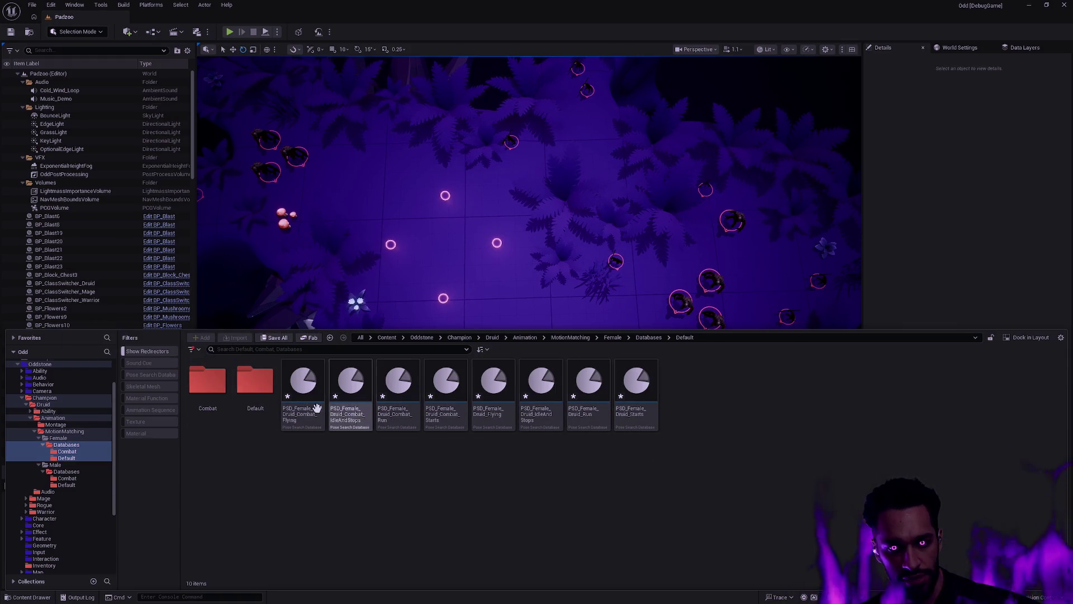
- Look through the Female Default and Combat pose search database folders
{"action": "double_click", "coordinate": [255, 385]}
{"action": "key", "text": "alt+Left"}
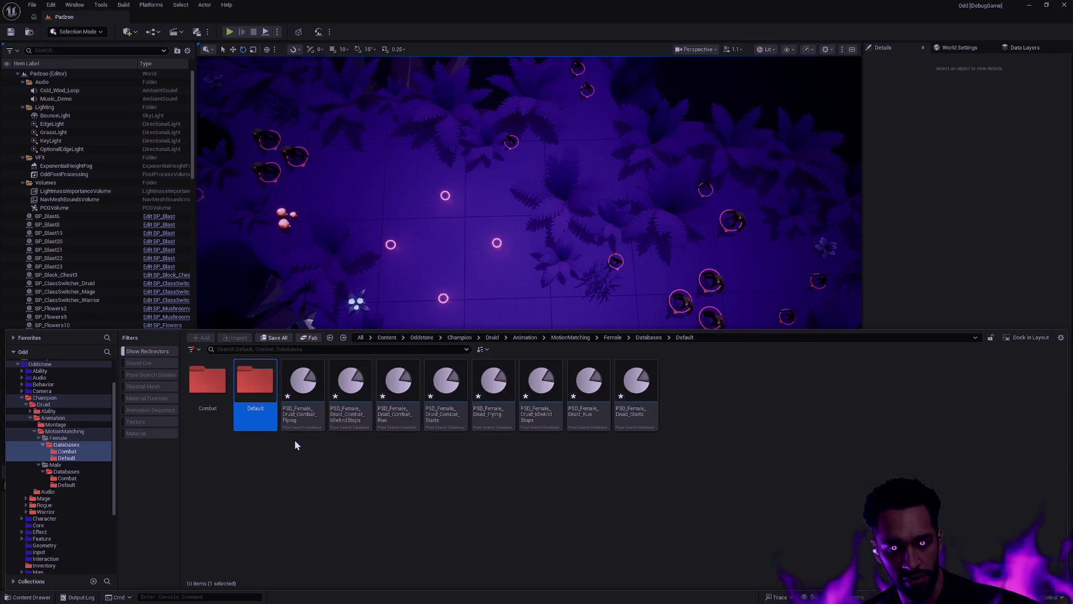
{"action": "double_click", "coordinate": [207, 388]}
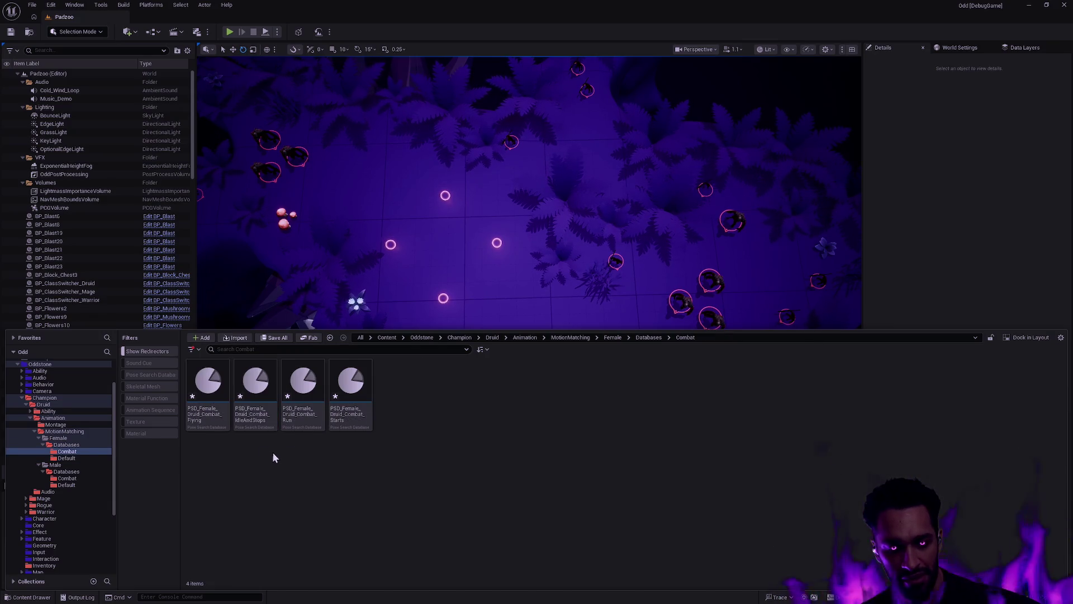
{"action": "key", "text": "alt+Left"}
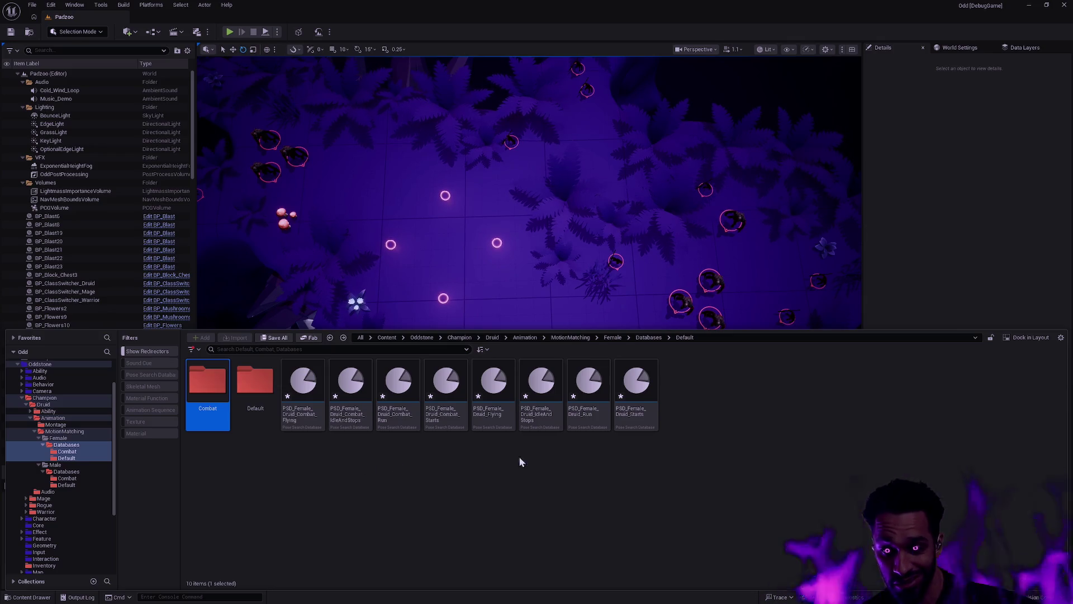
- Inspect the CHT_PSD_Female_Druid chooser table, then show the MotionMatching folder contents
{"action": "left_click", "coordinate": [72, 444]}
{"action": "left_click", "coordinate": [73, 437]}
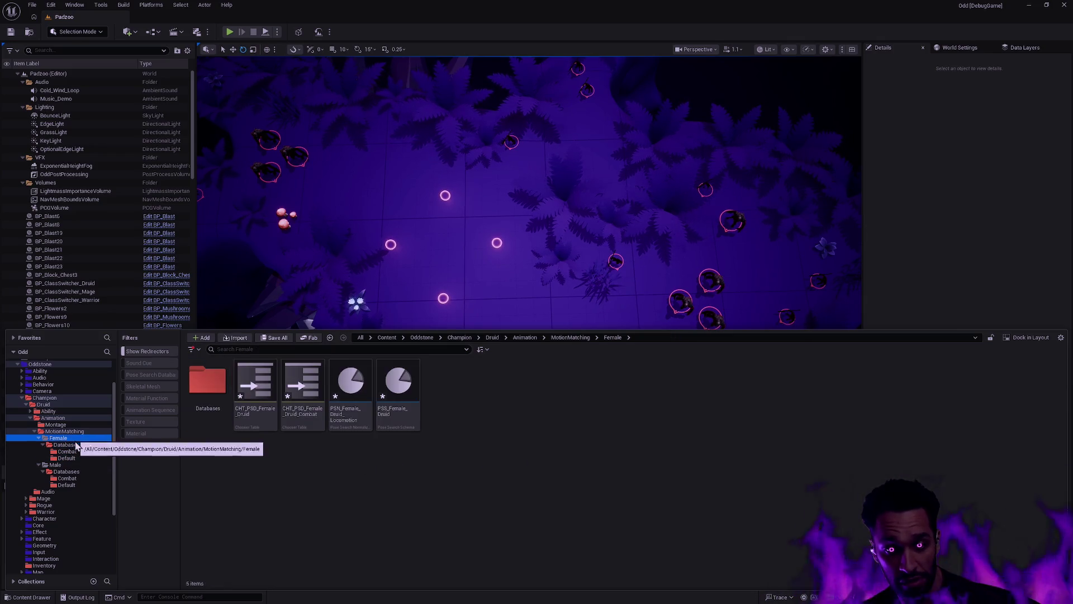
{"action": "left_click", "coordinate": [254, 417]}
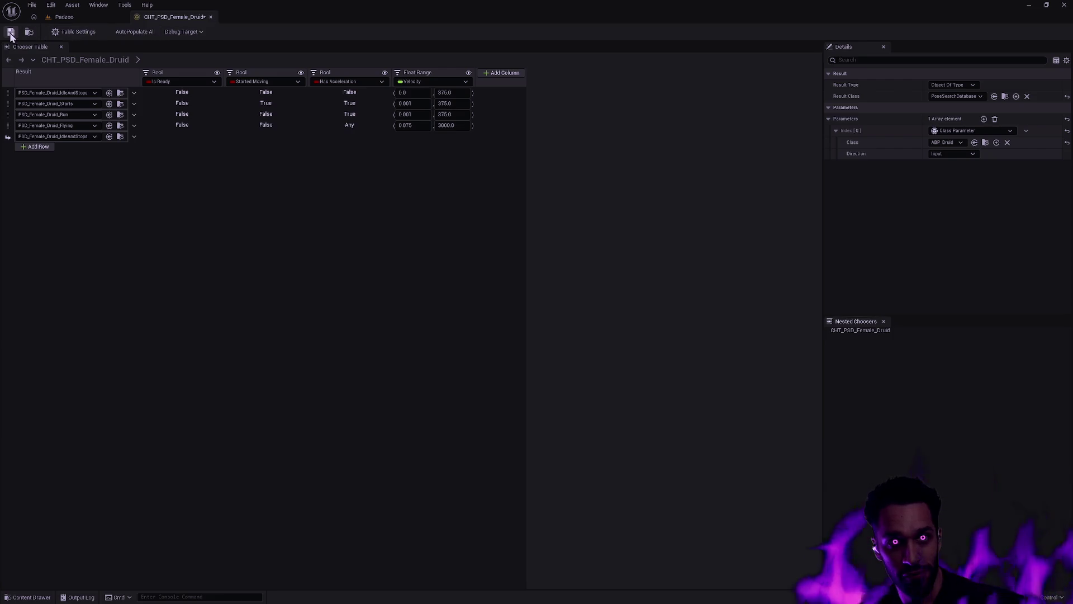
{"action": "left_click", "coordinate": [211, 17]}
{"action": "key", "text": "ctrl+space"}
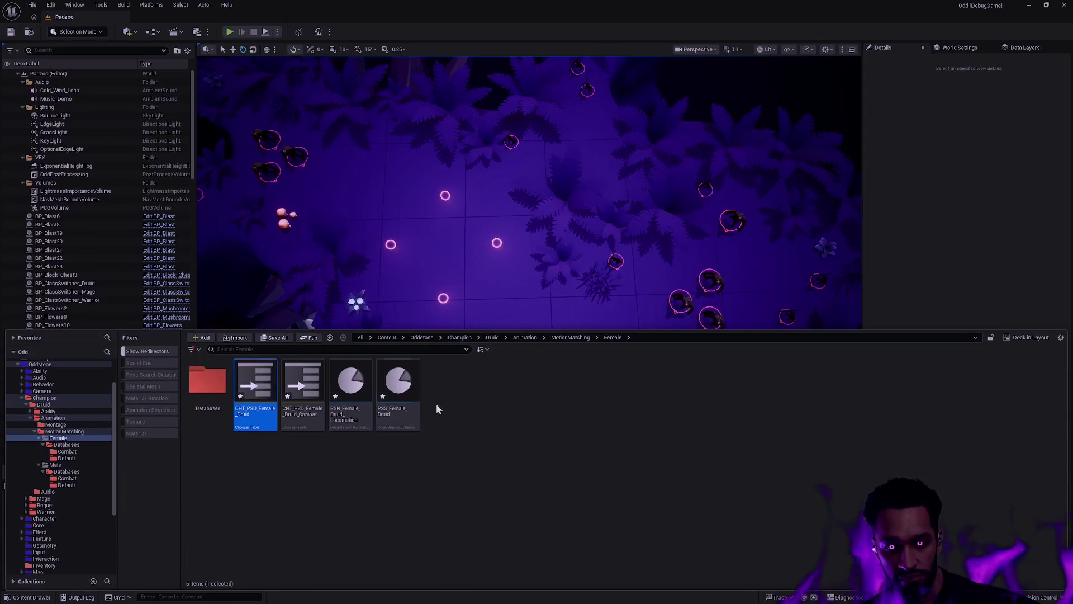
{"action": "left_click", "coordinate": [64, 431]}
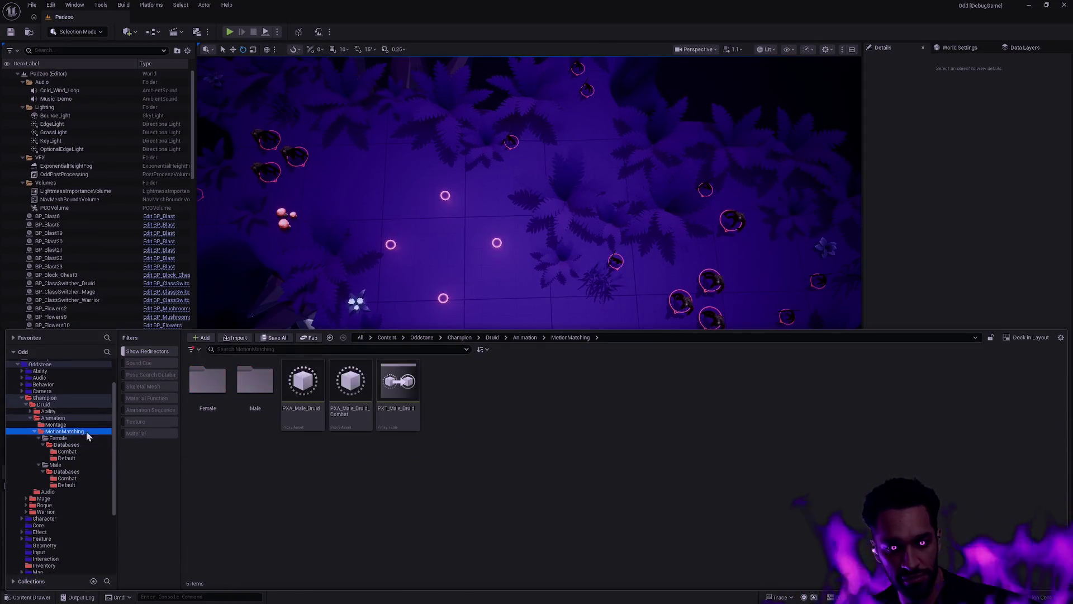
- Batch-rename the three Male proxy assets, stripping 'Male_' from their names
{"action": "left_click", "coordinate": [464, 410]}
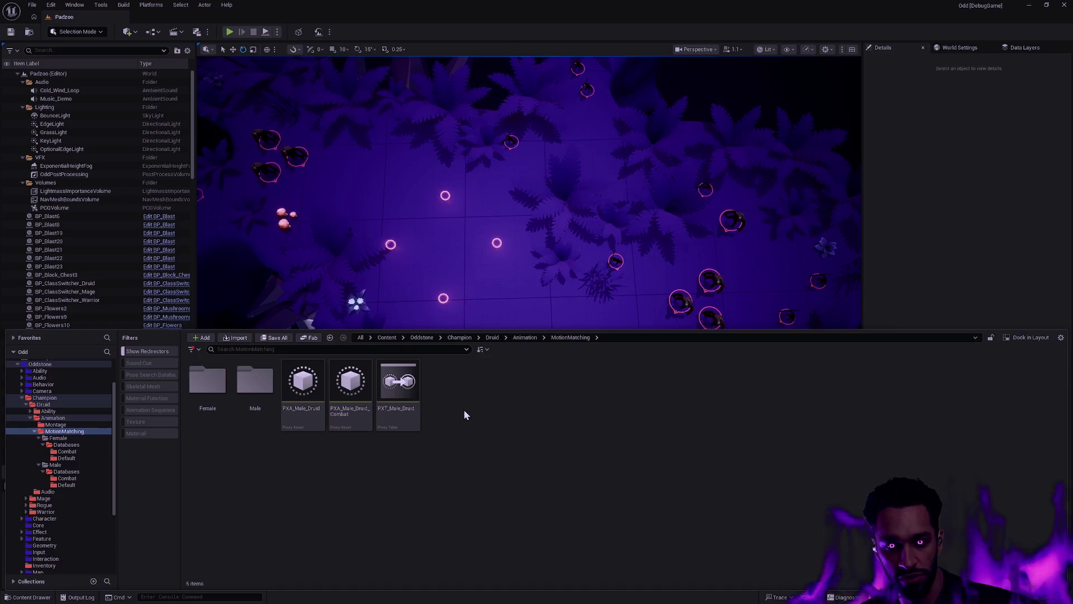
{"action": "left_click", "coordinate": [311, 401]}
{"action": "left_click", "coordinate": [398, 392], "text": "shift"}
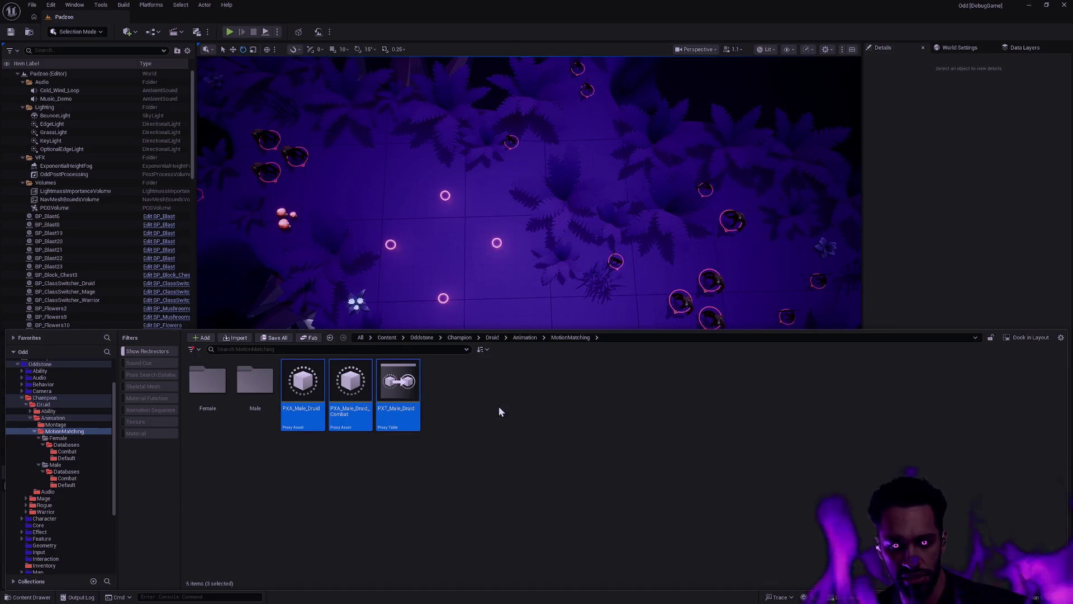
{"action": "key", "text": "F2"}
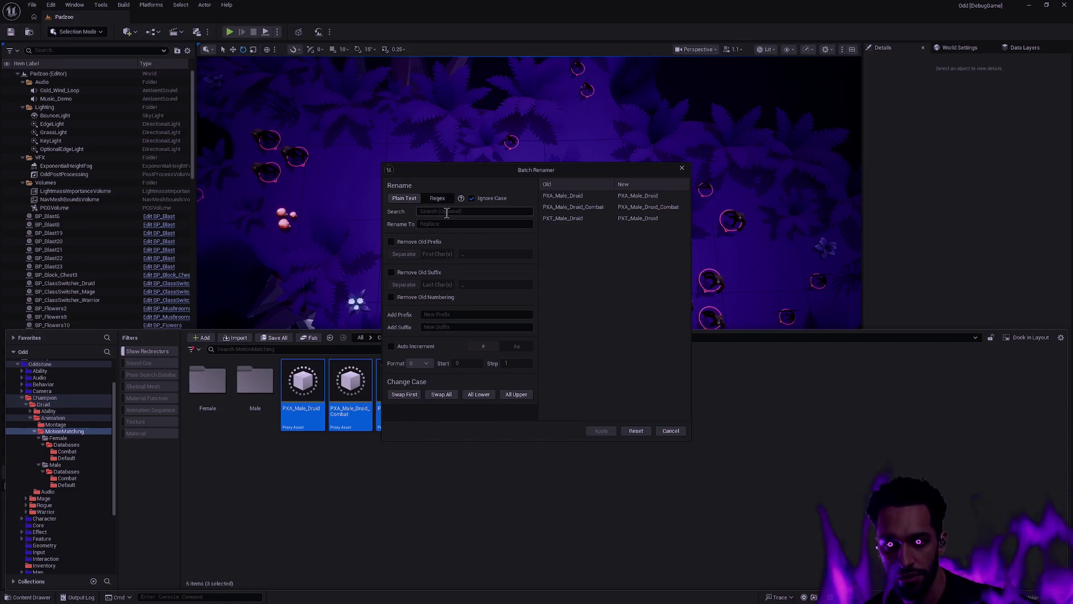
{"action": "type", "text": "Male_"}
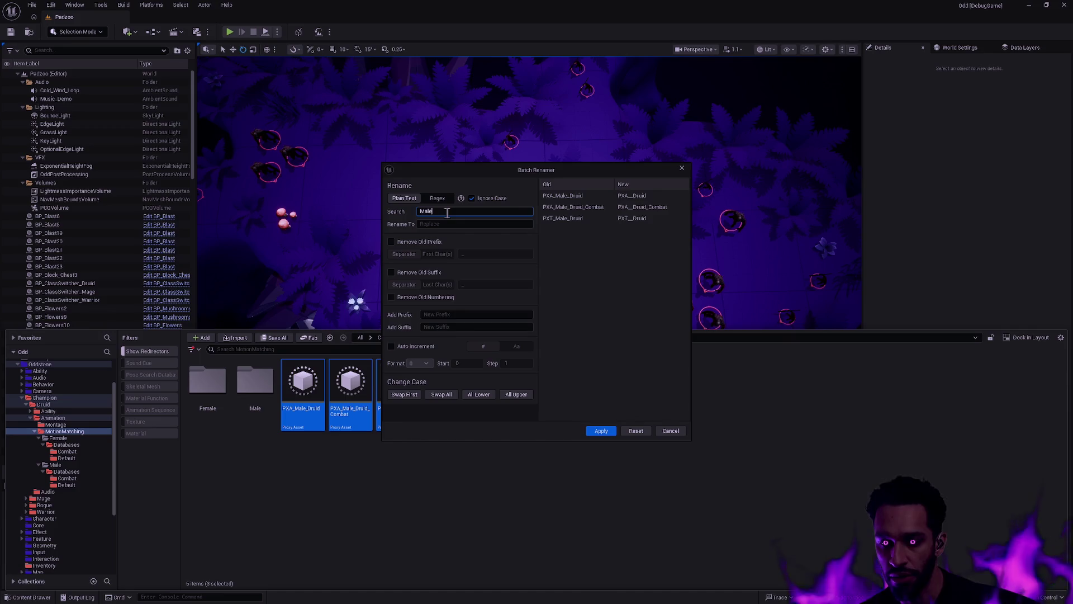
{"action": "left_click", "coordinate": [602, 431]}
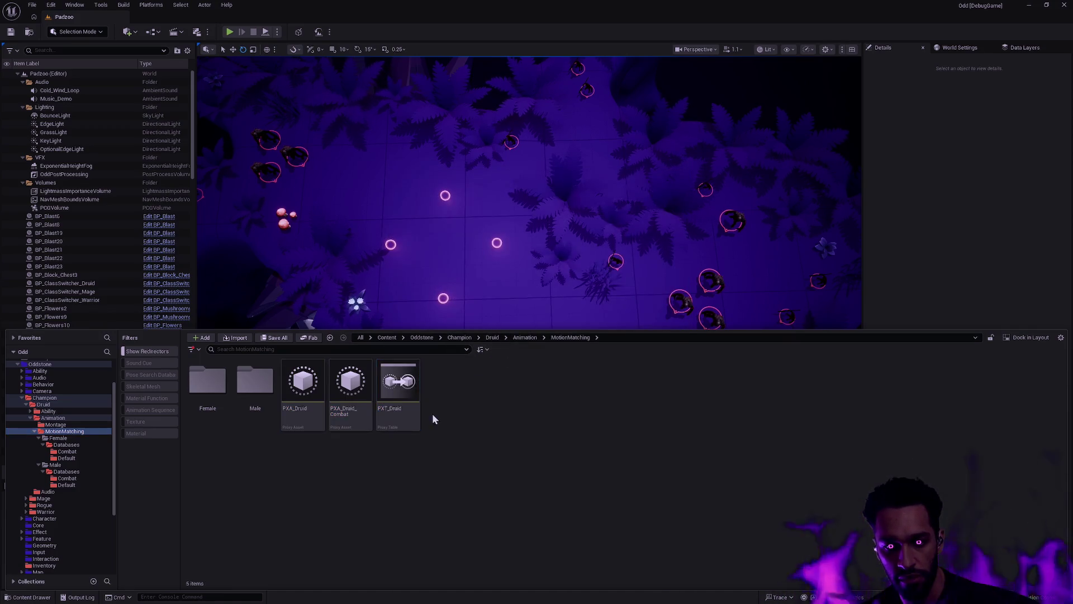
- Open the PXT_Druid proxy table to inspect its rows
{"action": "left_click", "coordinate": [461, 395]}
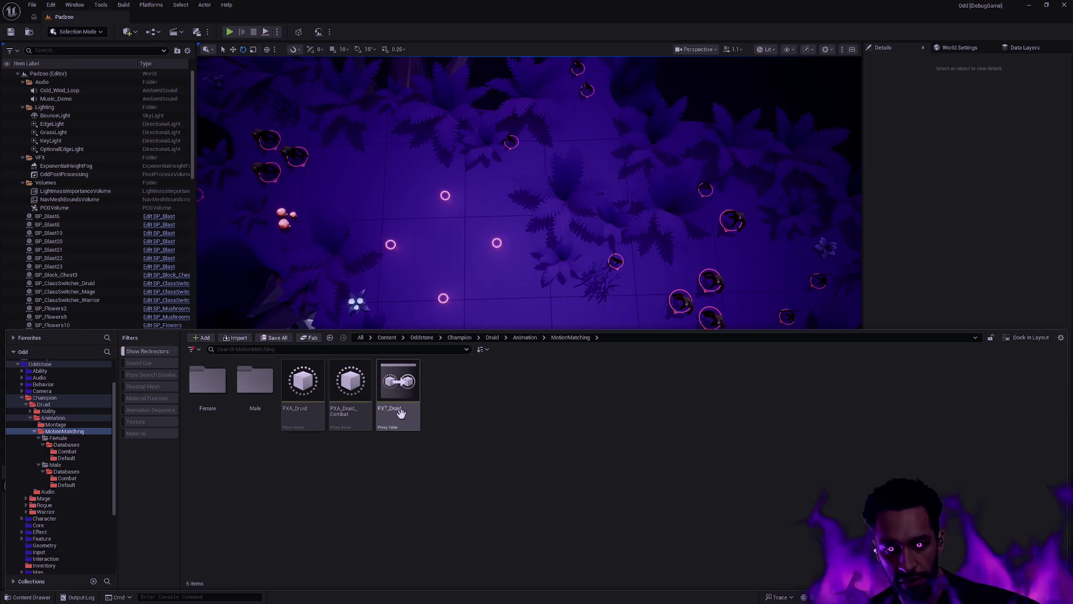
{"action": "left_click", "coordinate": [407, 418]}
{"action": "double_click", "coordinate": [407, 419]}
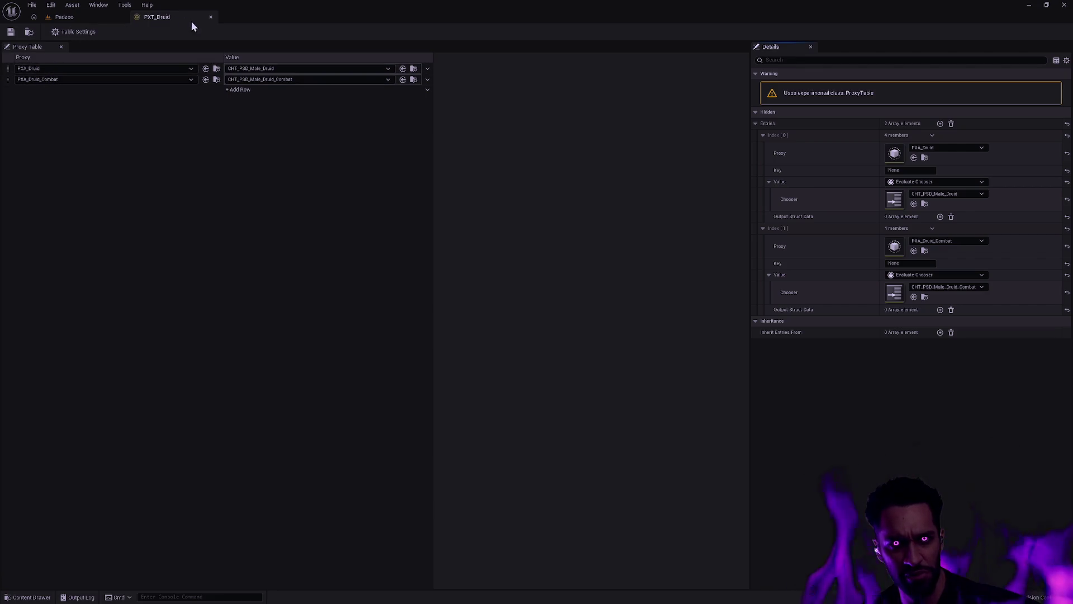
- Close the proxy table editor and rename PXT_Druid to PXT_Male_Druid
{"action": "left_click", "coordinate": [211, 17]}
{"action": "key", "text": "ctrl+space"}
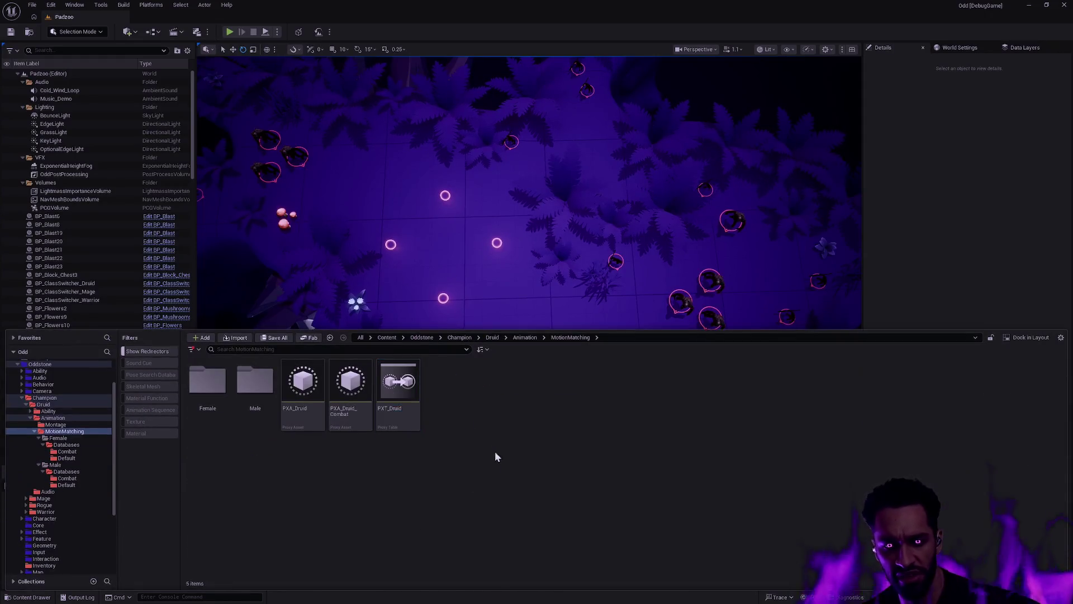
{"action": "key", "text": "F2"}
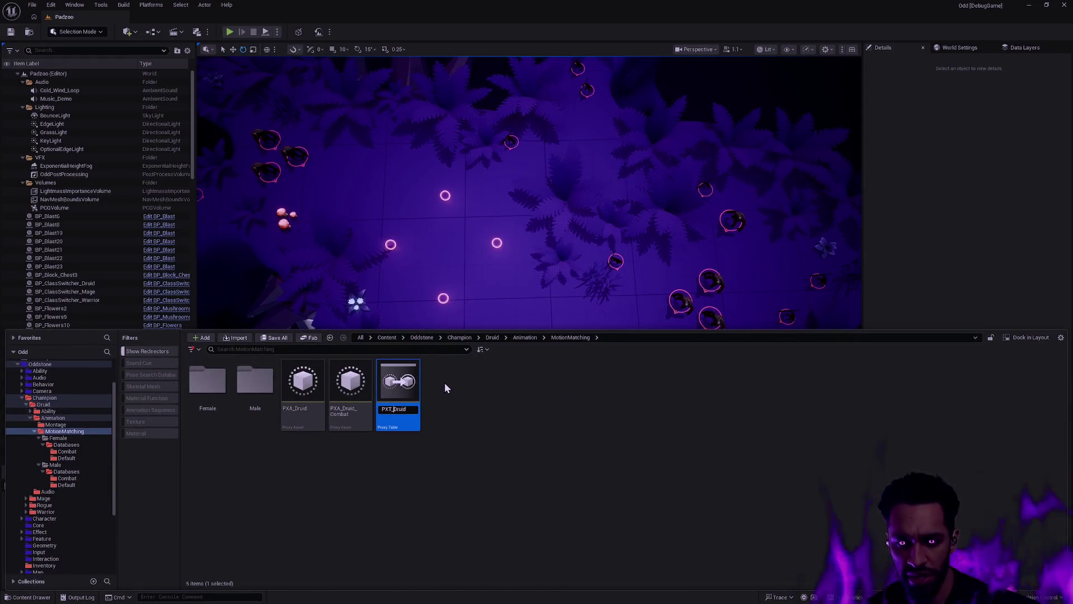
{"action": "type", "text": "Male_"}
{"action": "key", "text": "Return"}
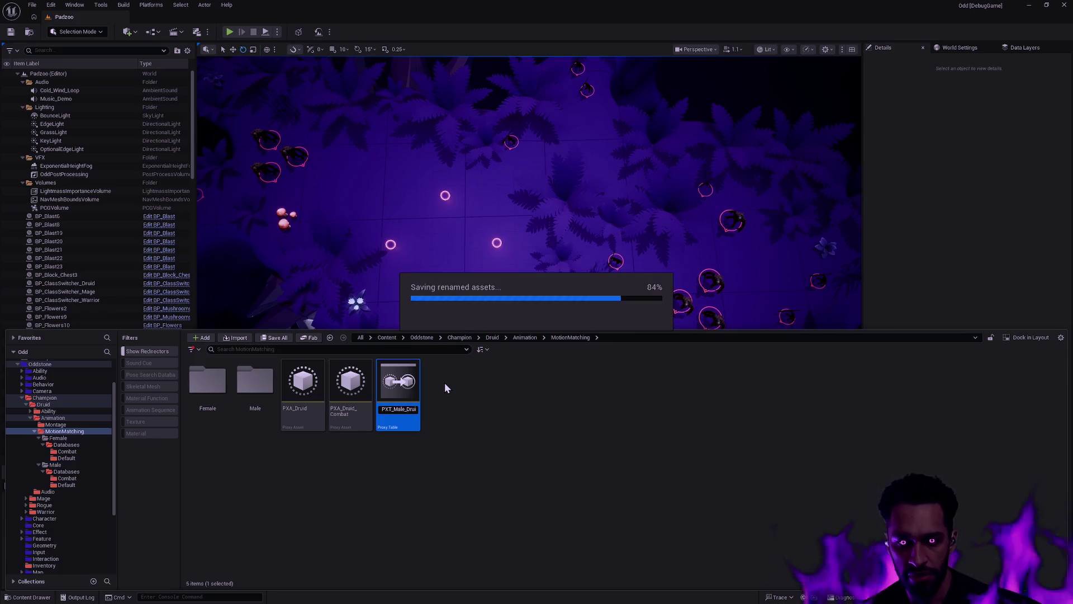
- Copy PXT_Male_Druid into both the Male and Female folders, keeping the still-referenced original
{"action": "left_click_drag", "start_coordinate": [398, 391], "coordinate": [244, 387]}
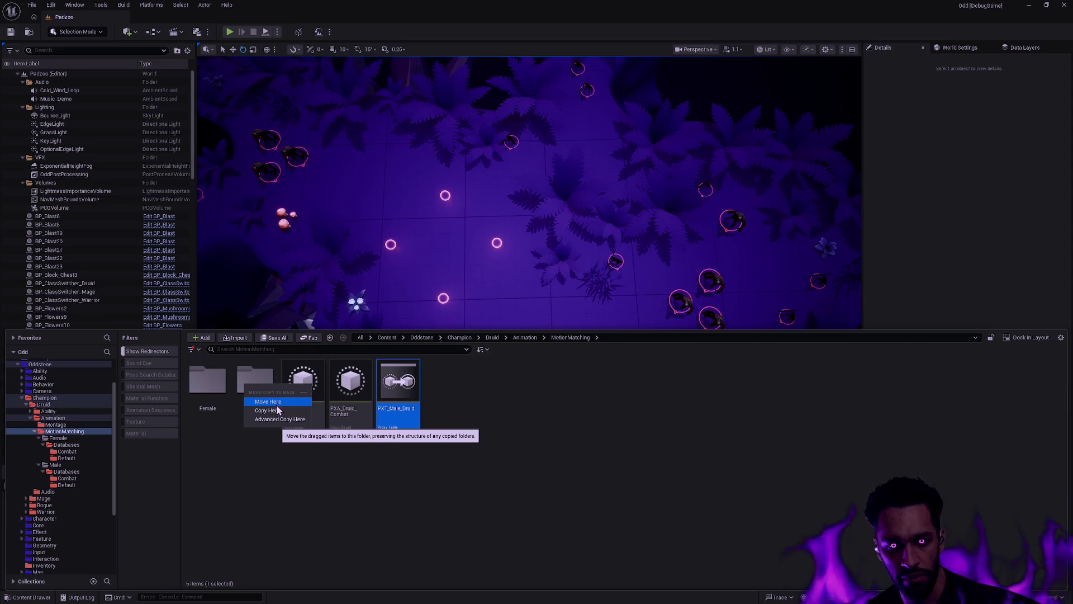
{"action": "left_click", "coordinate": [277, 410]}
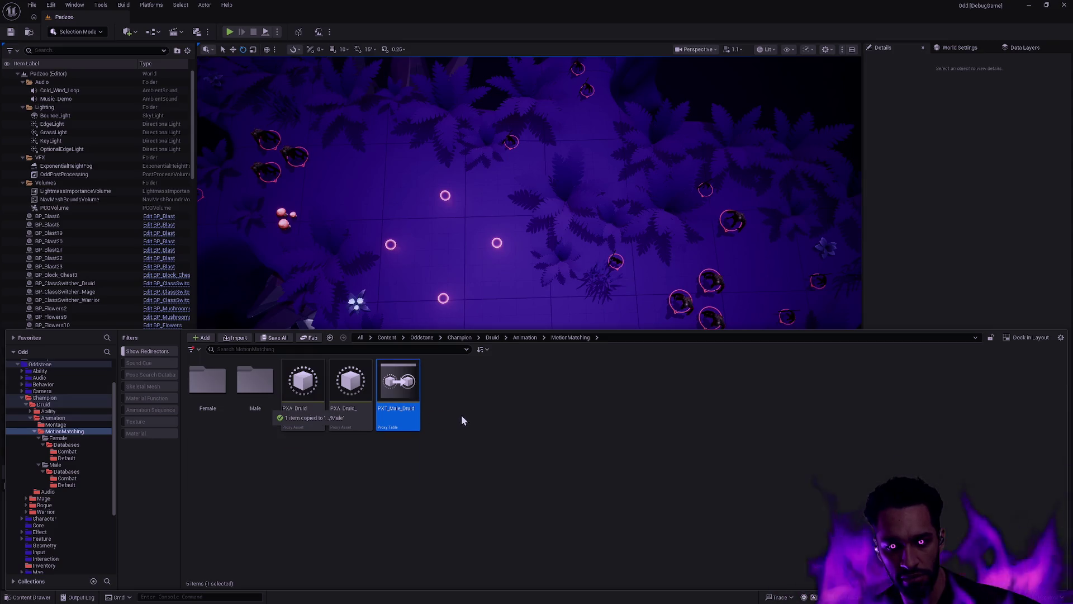
{"action": "mouse_move", "coordinate": [398, 391]}
{"action": "left_mouse_down"}
{"action": "mouse_move", "coordinate": [282, 401]}
{"action": "mouse_move", "coordinate": [208, 388]}
{"action": "left_mouse_up"}
{"action": "left_click", "coordinate": [250, 414]}
{"action": "key", "text": "Delete"}
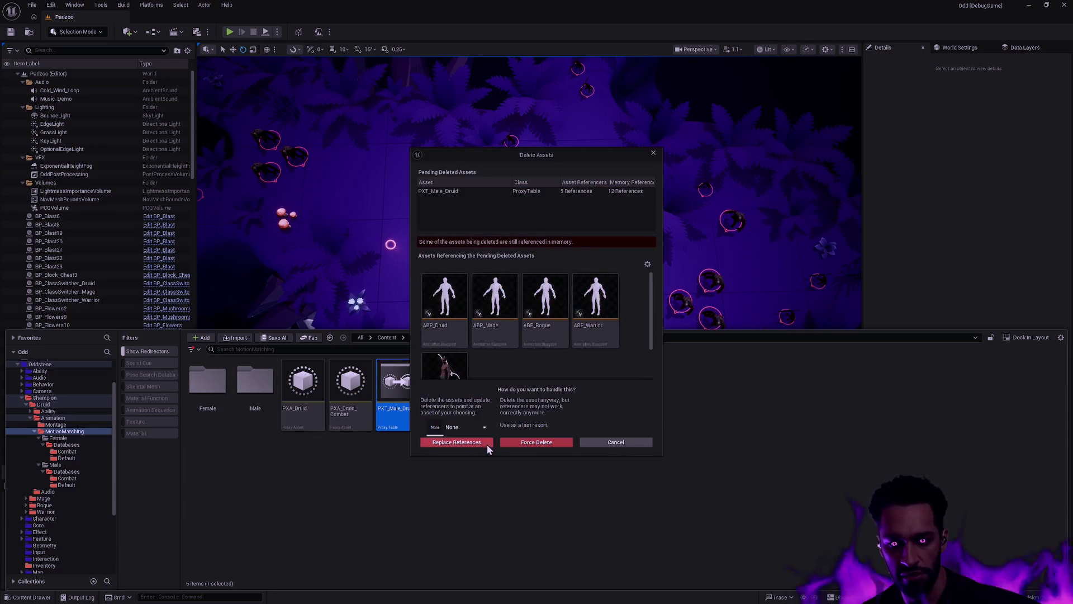
{"action": "left_click_drag", "start_coordinate": [650, 304], "coordinate": [653, 363]}
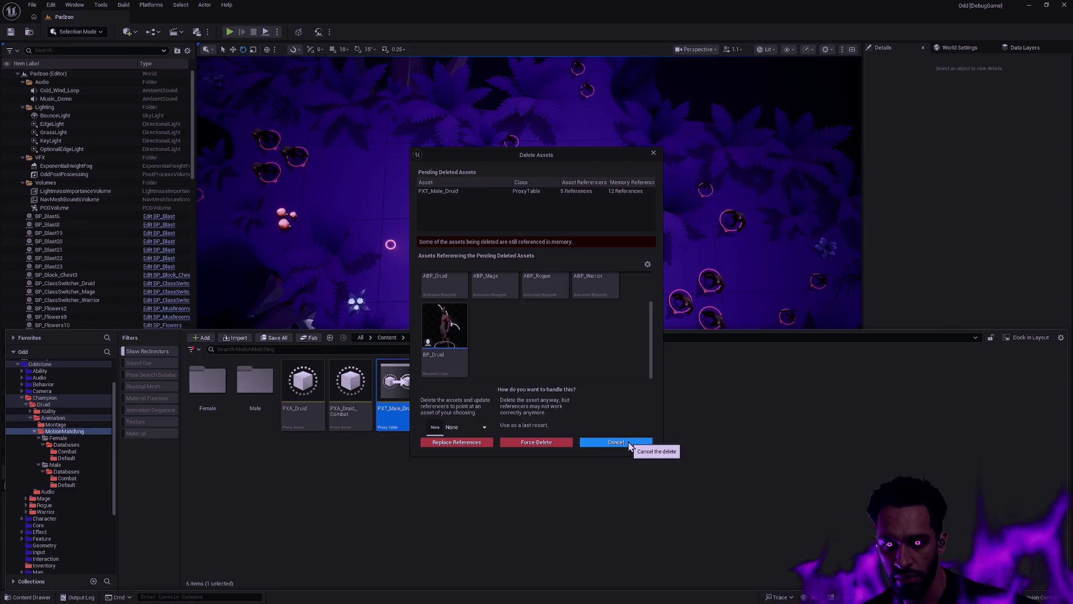
{"action": "left_click", "coordinate": [629, 444]}
- Delete the duplicate copy in Male and move the original PXT_Male_Druid into the Male folder
{"action": "double_click", "coordinate": [255, 383]}
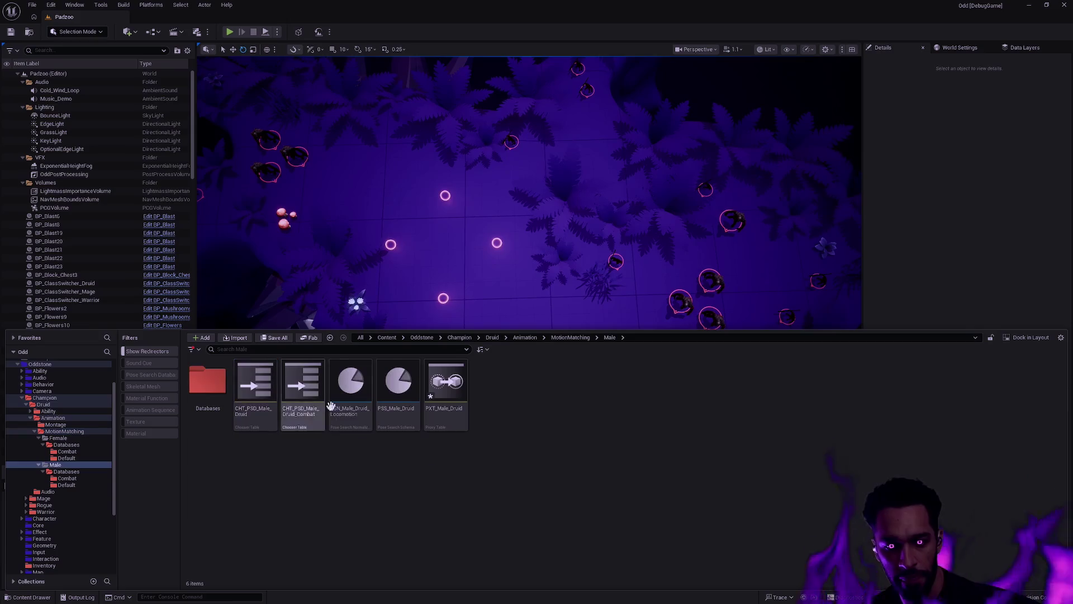
{"action": "left_click", "coordinate": [459, 426]}
{"action": "key", "text": "Delete"}
{"action": "left_click", "coordinate": [506, 443]}
{"action": "key", "text": "alt+Left"}
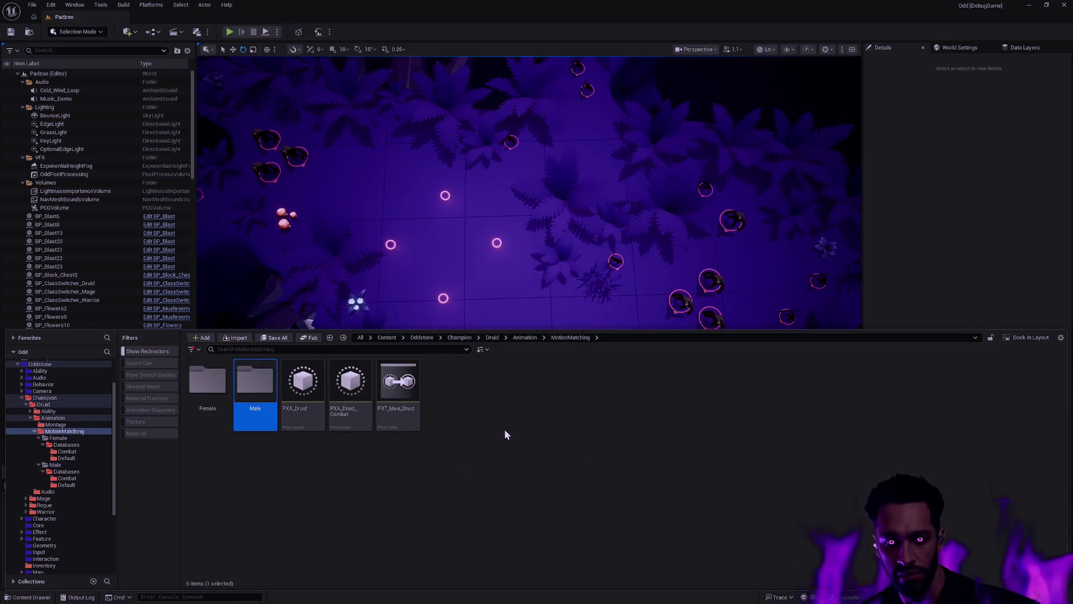
{"action": "left_click", "coordinate": [394, 417]}
{"action": "left_click_drag", "start_coordinate": [394, 416], "coordinate": [256, 383]}
{"action": "left_click", "coordinate": [309, 406]}
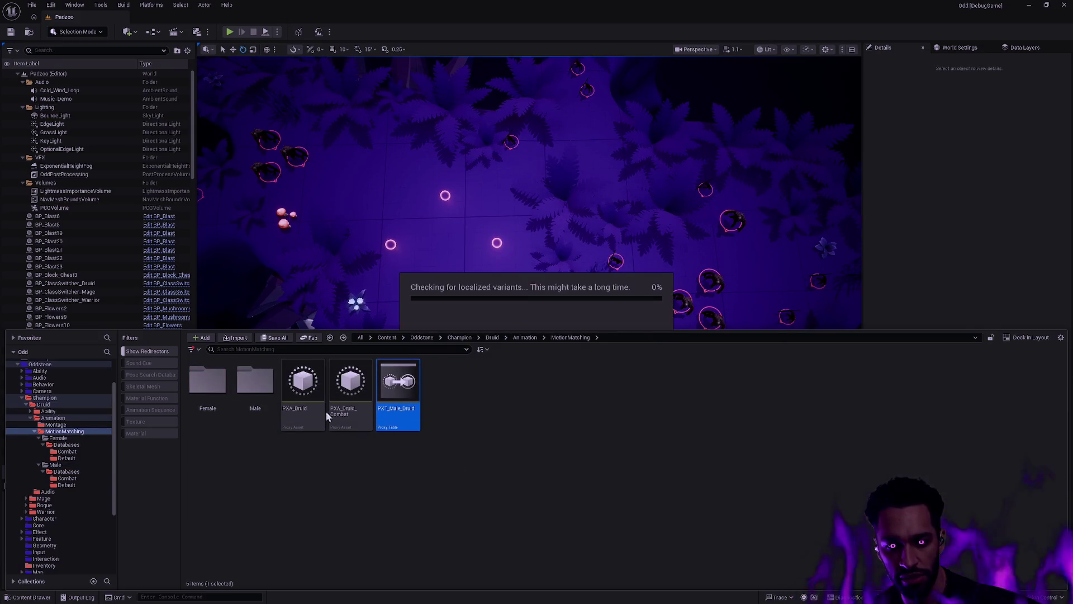
{"action": "double_click", "coordinate": [253, 384]}
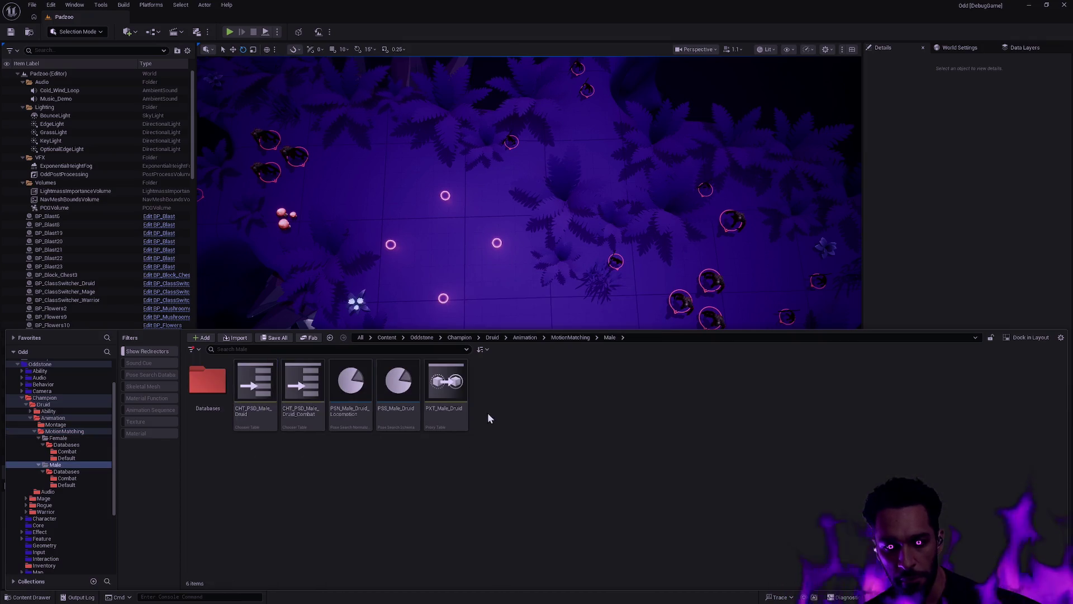
{"action": "key", "text": "alt+Left"}
- Rename the Female folder's proxy table copy to PXT_Female_Druid and open it for editing
{"action": "double_click", "coordinate": [209, 381]}
{"action": "left_click", "coordinate": [446, 386]}
{"action": "key", "text": "F2"}
{"action": "key", "text": "Home"}
{"action": "key", "text": "Right"}
{"action": "key", "text": "Right"}
{"action": "key", "text": "Right"}
{"action": "key", "text": "Delete"}
{"action": "type", "text": "Fem"}
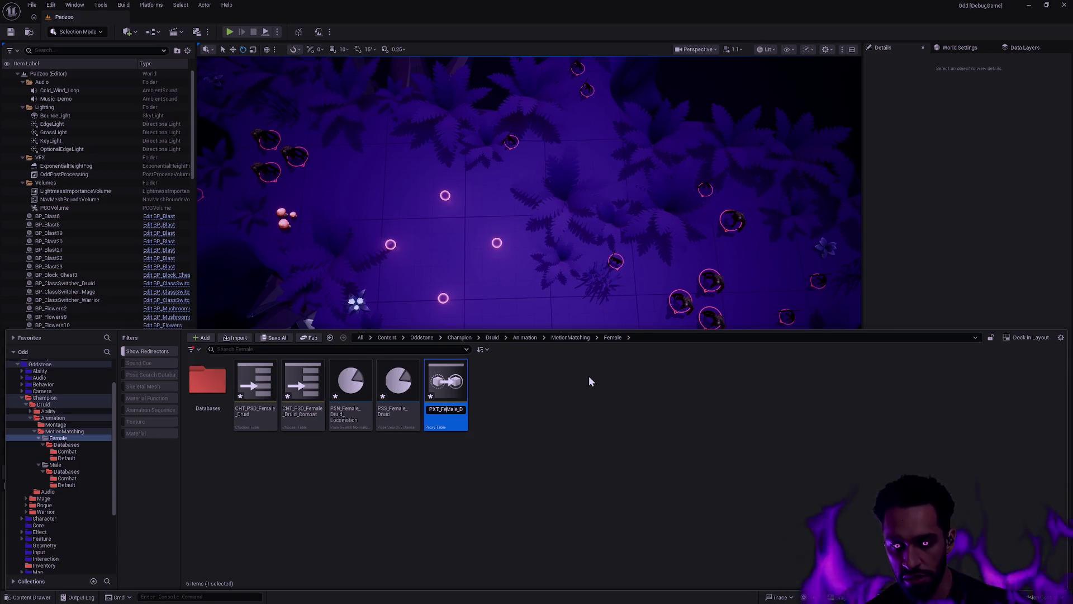
{"action": "key", "text": "Return"}
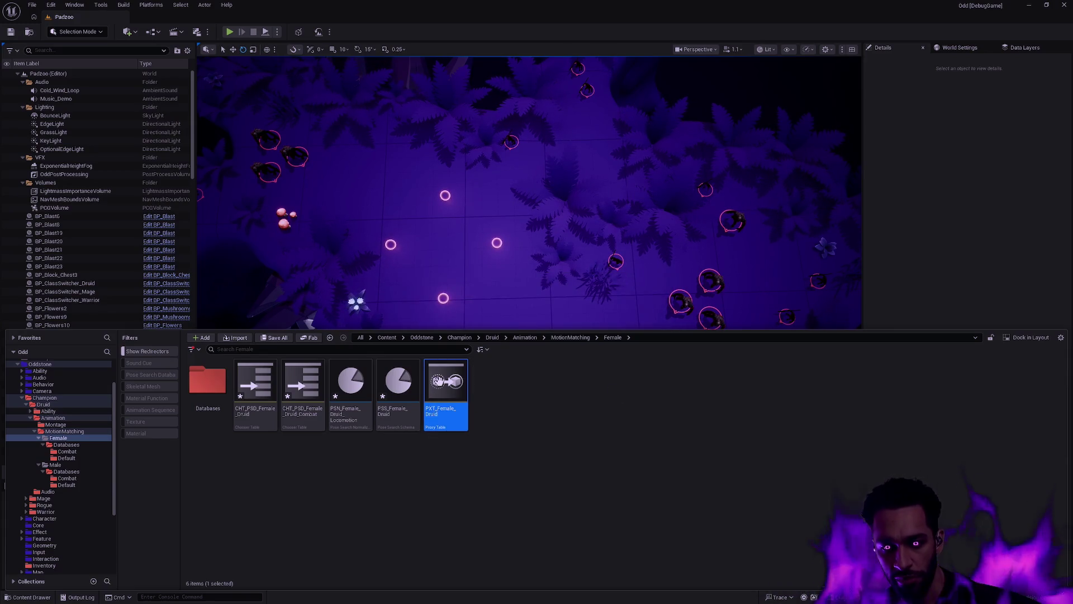
{"action": "double_click", "coordinate": [442, 385]}
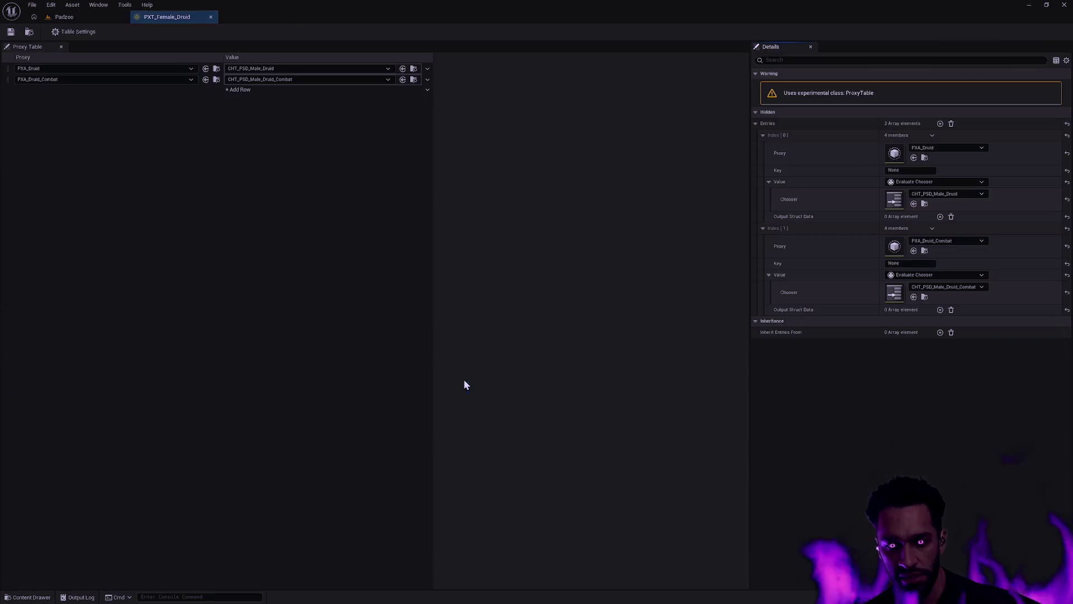
- Set the two proxy rows to CHT_PSD_Female_Druid and CHT_PSD_Female_Druid_Combat, then save the table
{"action": "left_click", "coordinate": [263, 68]}
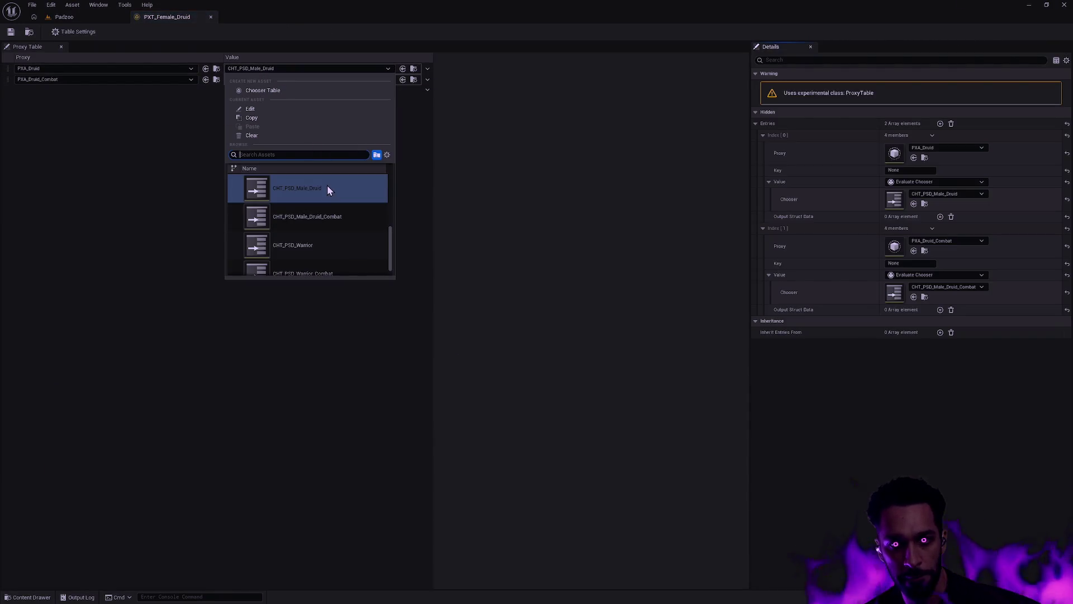
{"action": "type", "text": "CHT_P"}
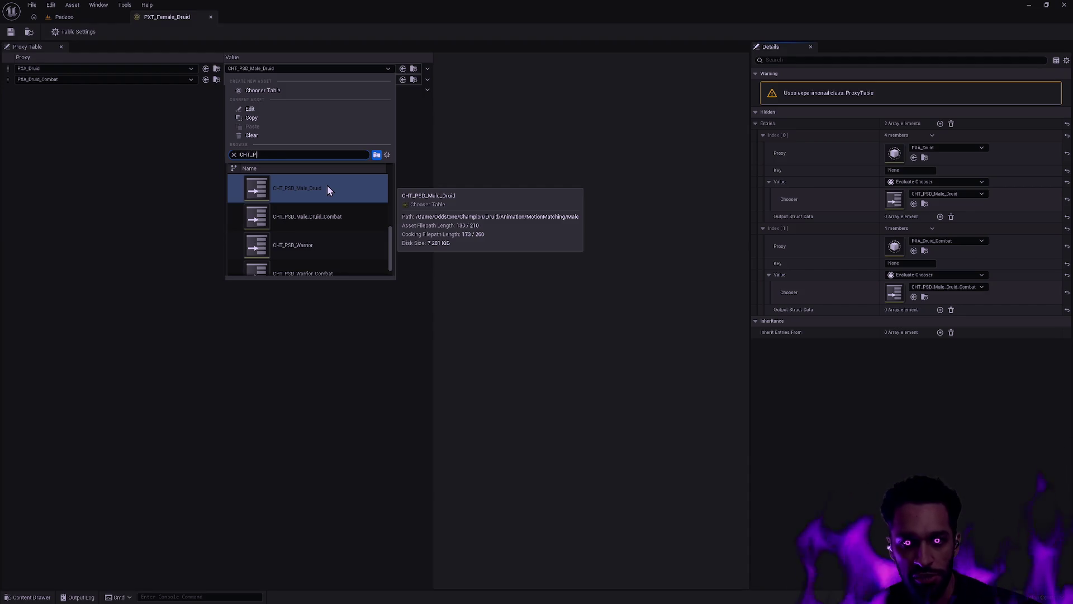
{"action": "type", "text": "SD_Female"}
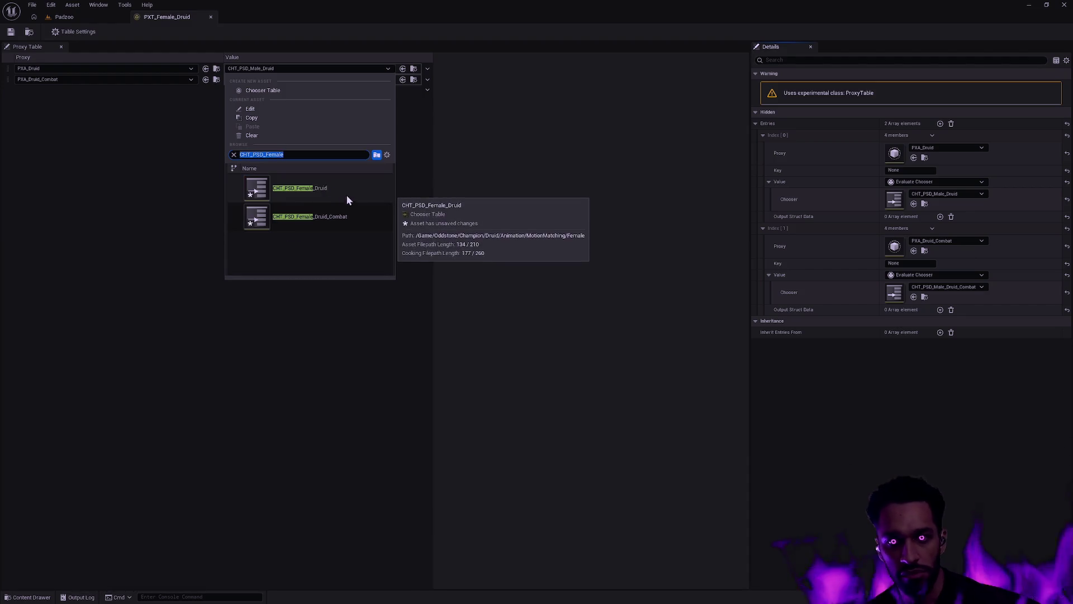
{"action": "left_click", "coordinate": [344, 193]}
{"action": "left_click", "coordinate": [296, 79]}
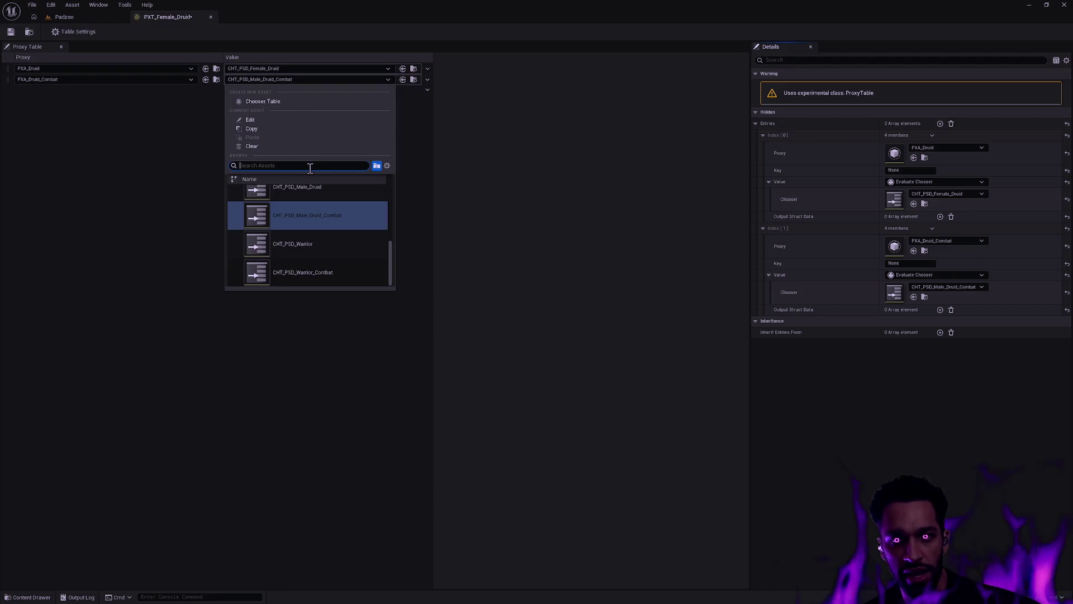
{"action": "type", "text": "CHT_PSD_Female"}
{"action": "left_click", "coordinate": [331, 227]}
{"action": "left_click", "coordinate": [10, 32]}
{"action": "key", "text": "ctrl+space"}
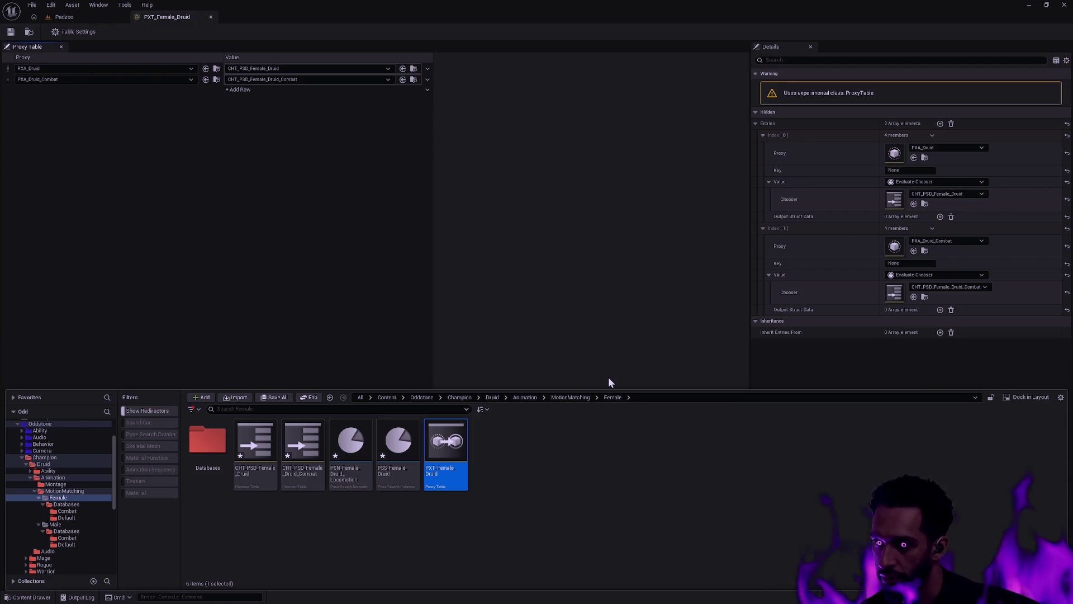
{"action": "left_click", "coordinate": [516, 456]}
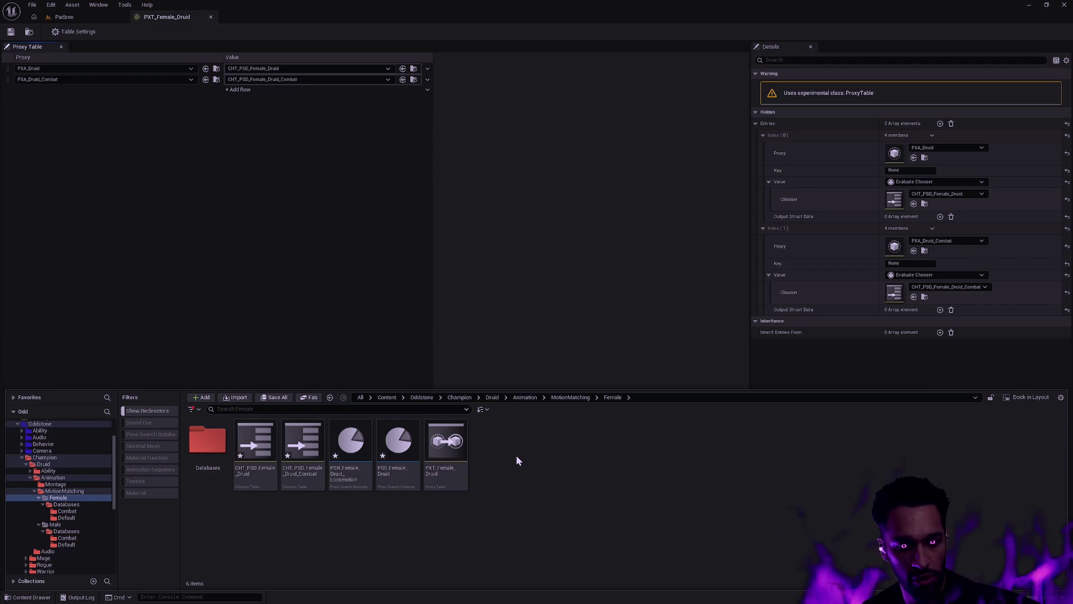
- Browse the Female Combat databases folder, then return to MotionMatching
{"action": "double_click", "coordinate": [208, 443]}
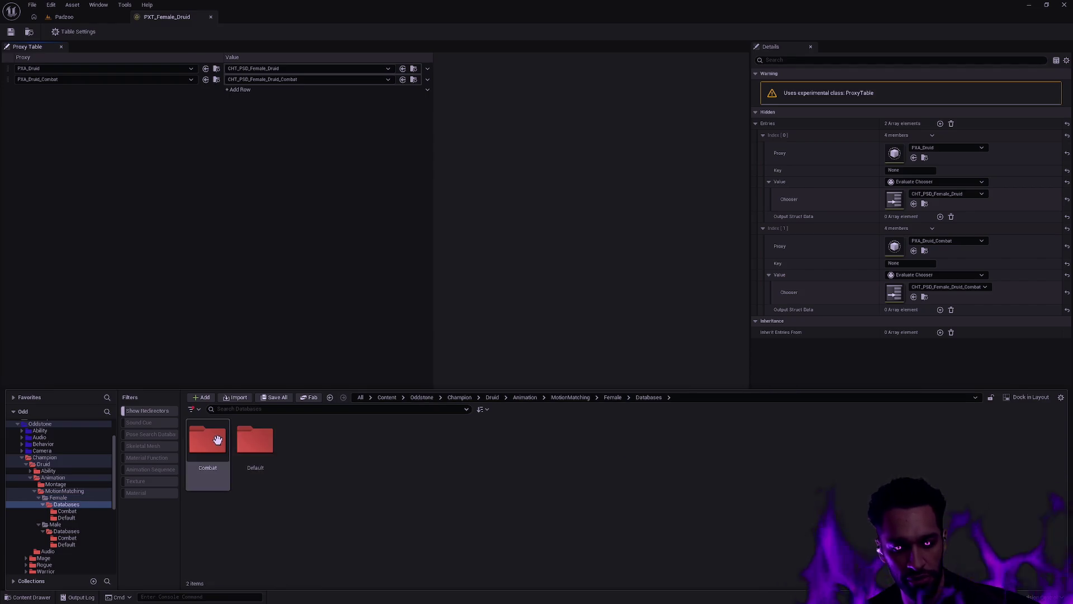
{"action": "double_click", "coordinate": [212, 448]}
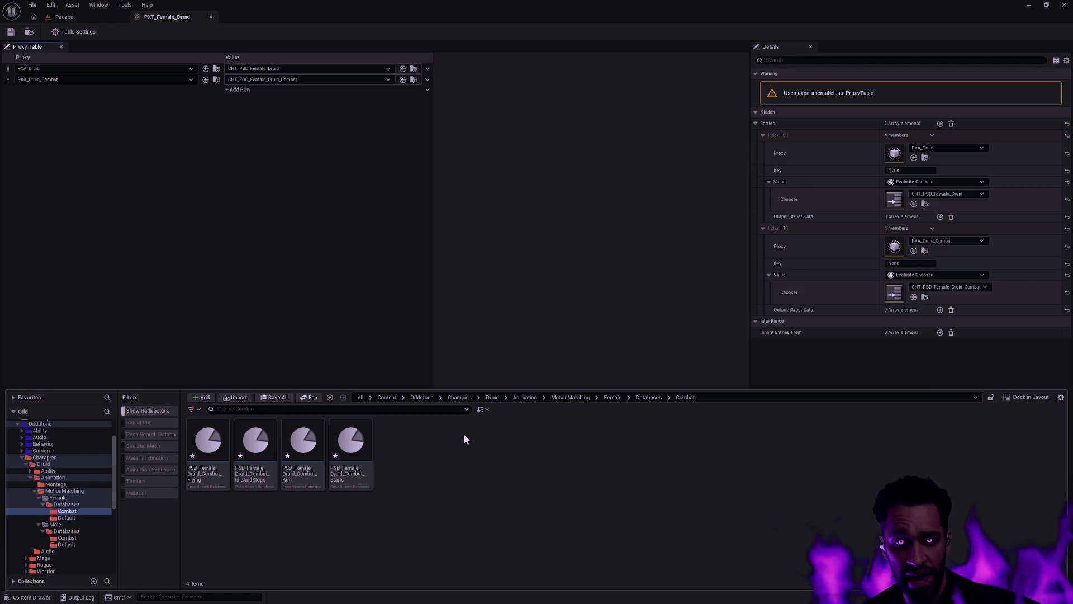
{"action": "left_click", "coordinate": [77, 492]}
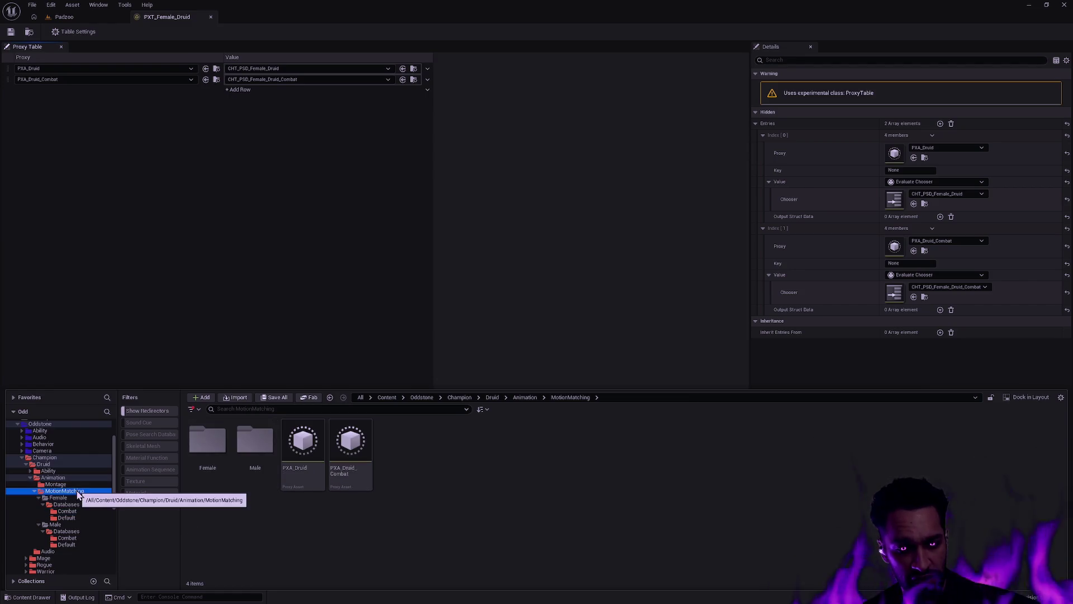
- Filter MotionMatching to Pose Search Database assets and close the PXT_Female_Druid editor
{"action": "right_click", "coordinate": [147, 512]}
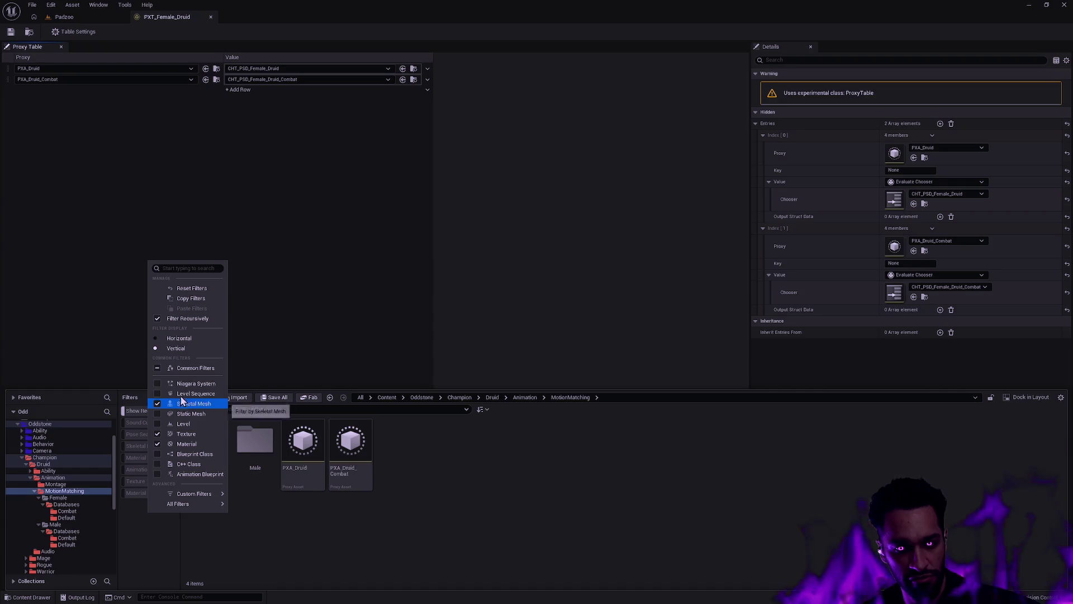
{"action": "mouse_move", "coordinate": [207, 494]}
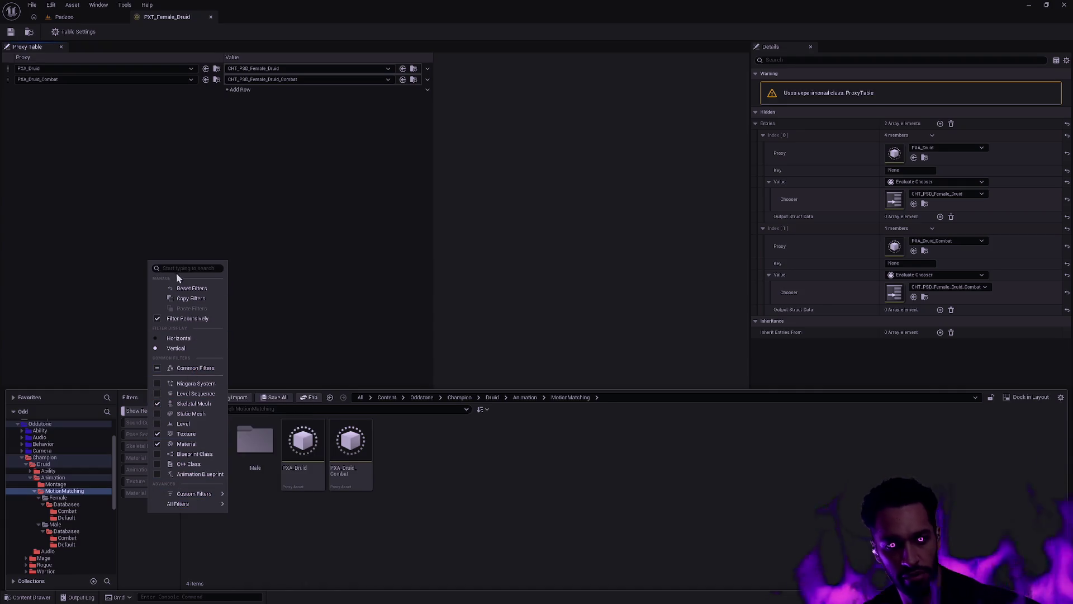
{"action": "type", "text": "databa"}
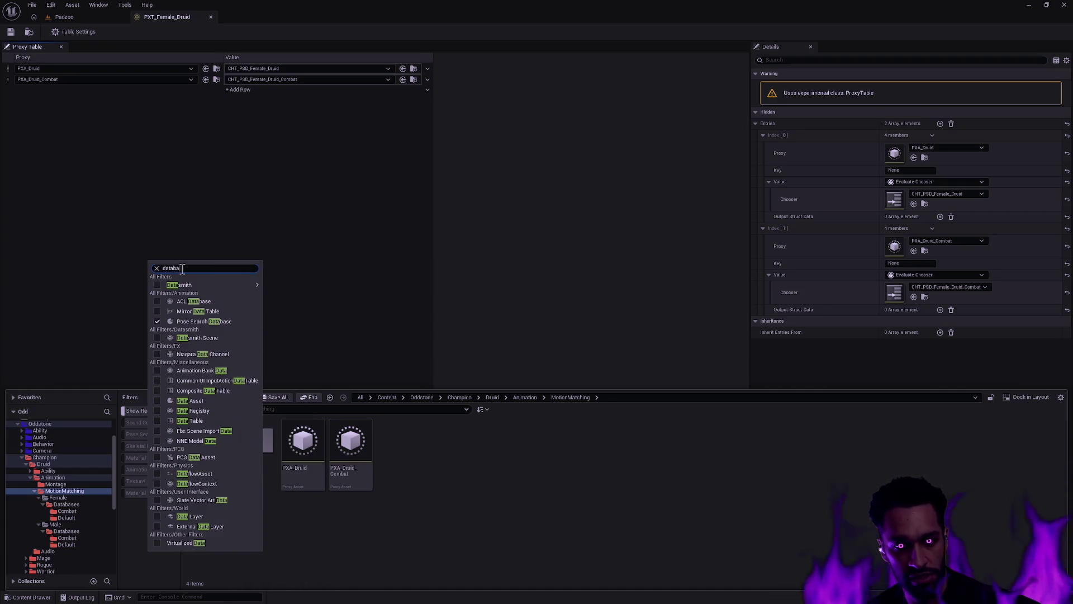
{"action": "type", "text": "se"}
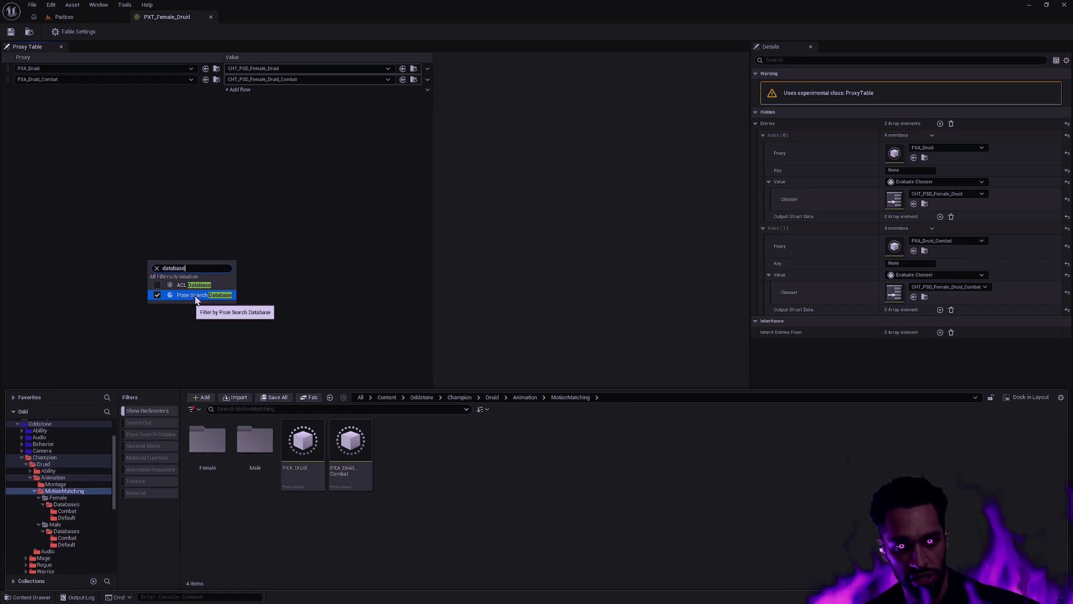
{"action": "left_click", "coordinate": [159, 437]}
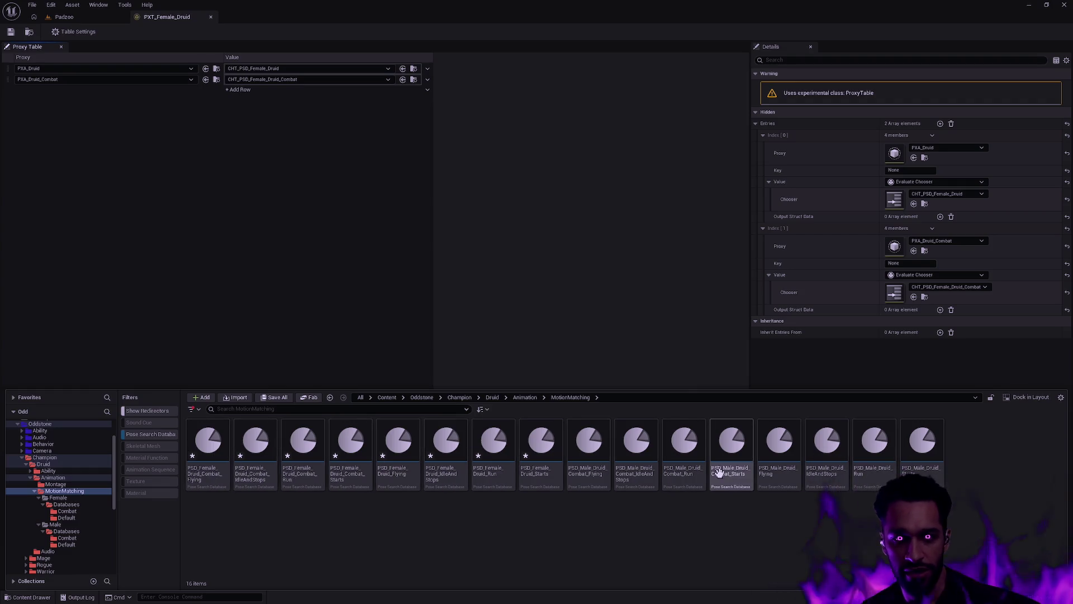
{"action": "left_click", "coordinate": [211, 16]}
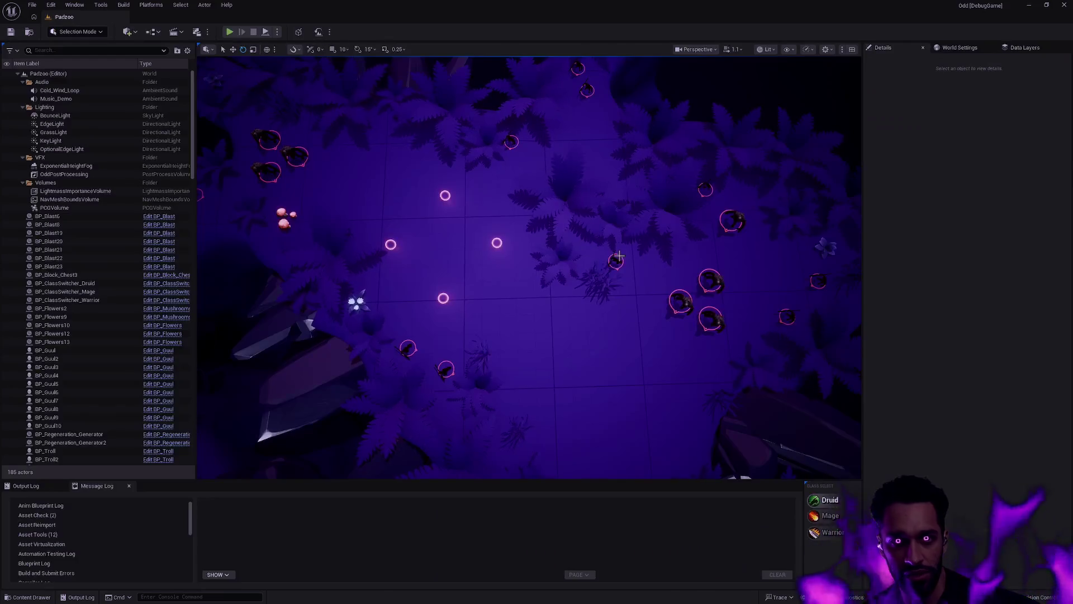
- Select the PSD_Male_Druid_Starts pose search database tile to open its editor
{"action": "left_click", "coordinate": [920, 394]}
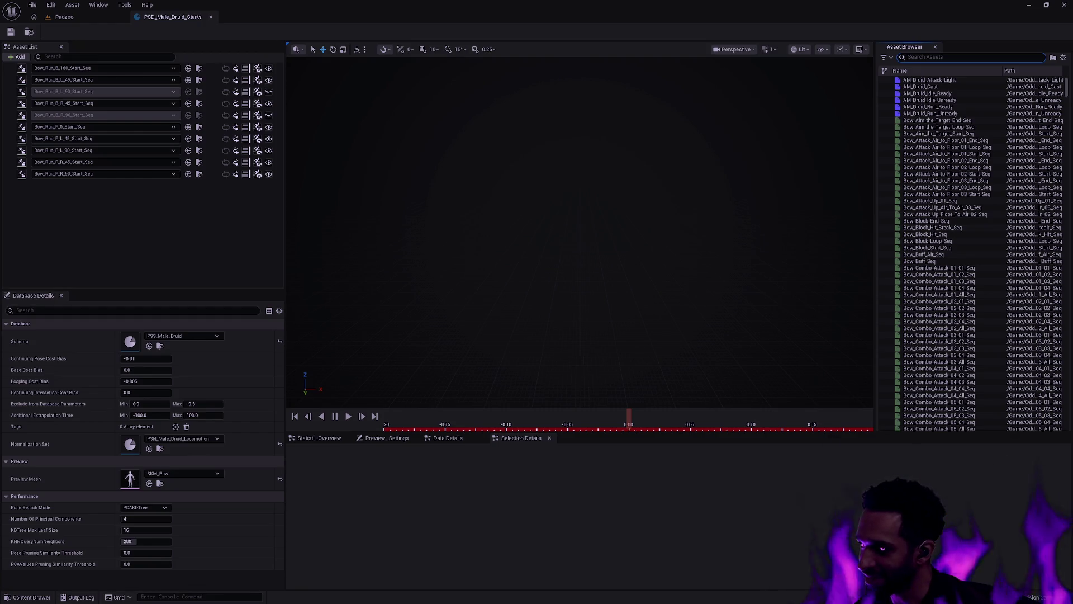
- Narrow the database editor's asset list panel, then switch back to Padzoo with the content drawer open
{"action": "left_click", "coordinate": [908, 57]}
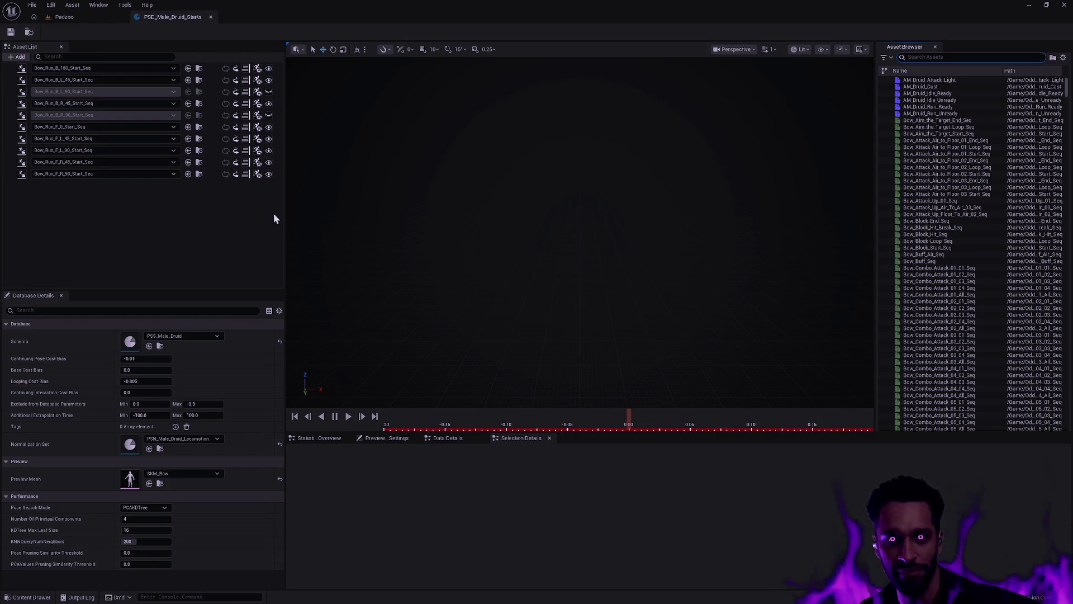
{"action": "mouse_move", "coordinate": [285, 207]}
{"action": "left_mouse_down"}
{"action": "mouse_move", "coordinate": [220, 203]}
{"action": "mouse_move", "coordinate": [254, 204]}
{"action": "left_mouse_up"}
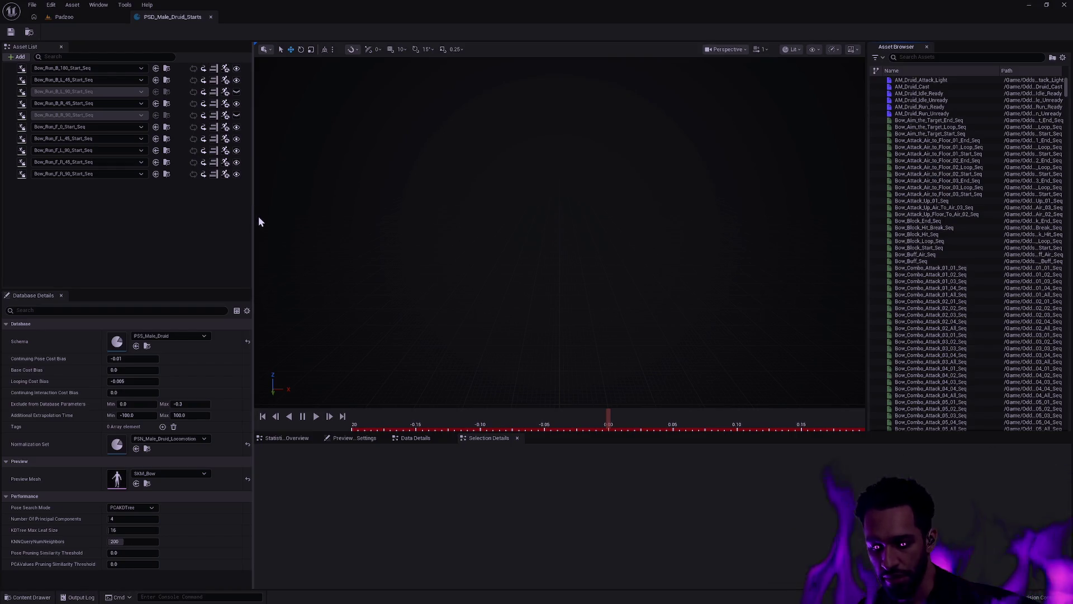
{"action": "left_click", "coordinate": [75, 15]}
{"action": "key", "text": "ctrl+space"}
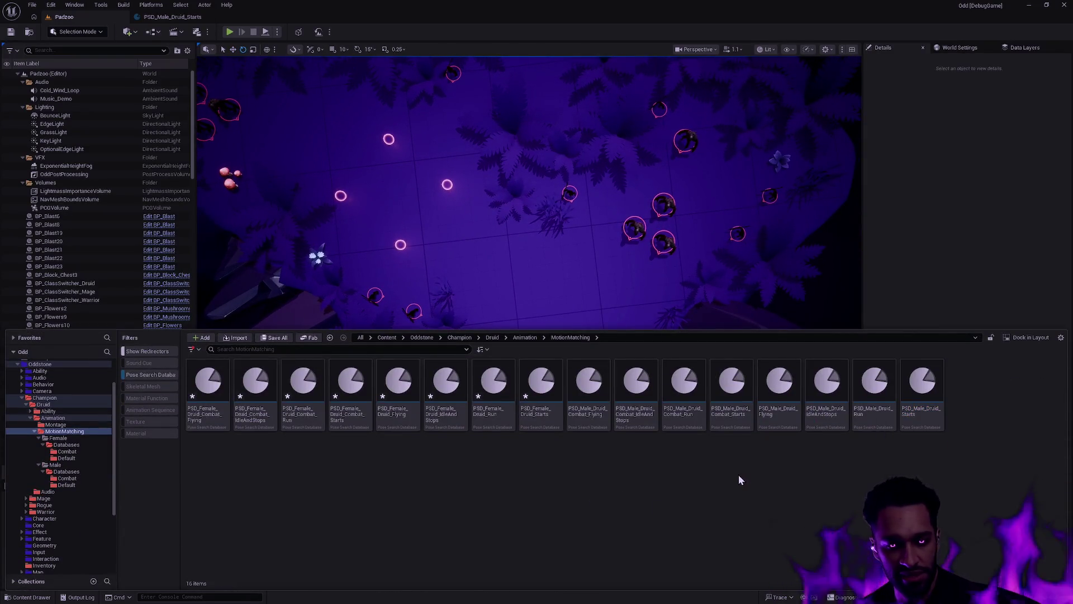
- Select the eight PSD_Female Druid databases and save the four modified assets
{"action": "left_click", "coordinate": [555, 426]}
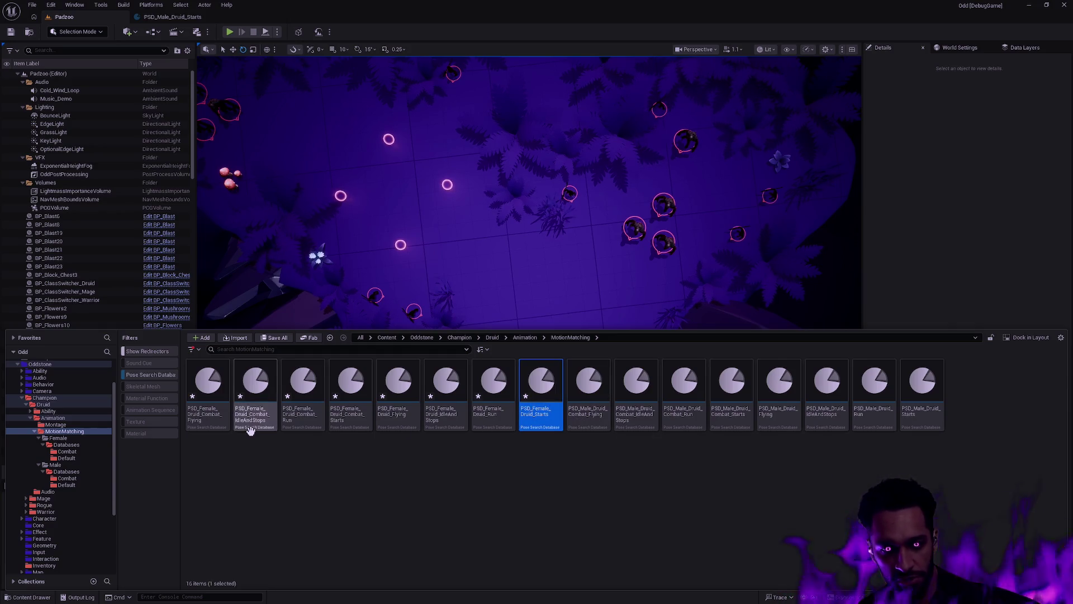
{"action": "left_click", "coordinate": [210, 421], "text": "shift"}
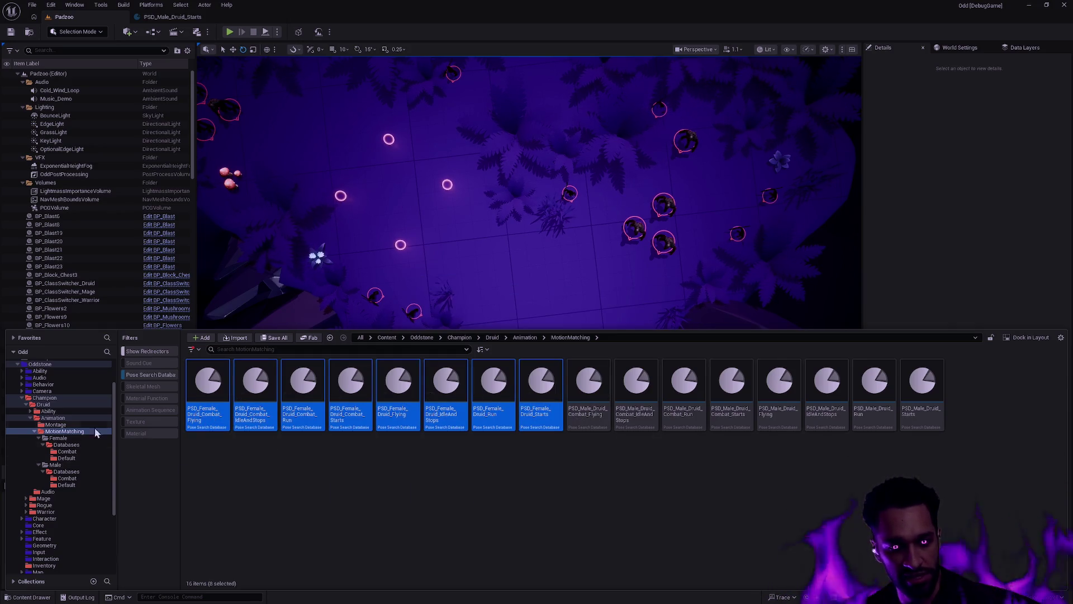
{"action": "key", "text": "ctrl+shift+s"}
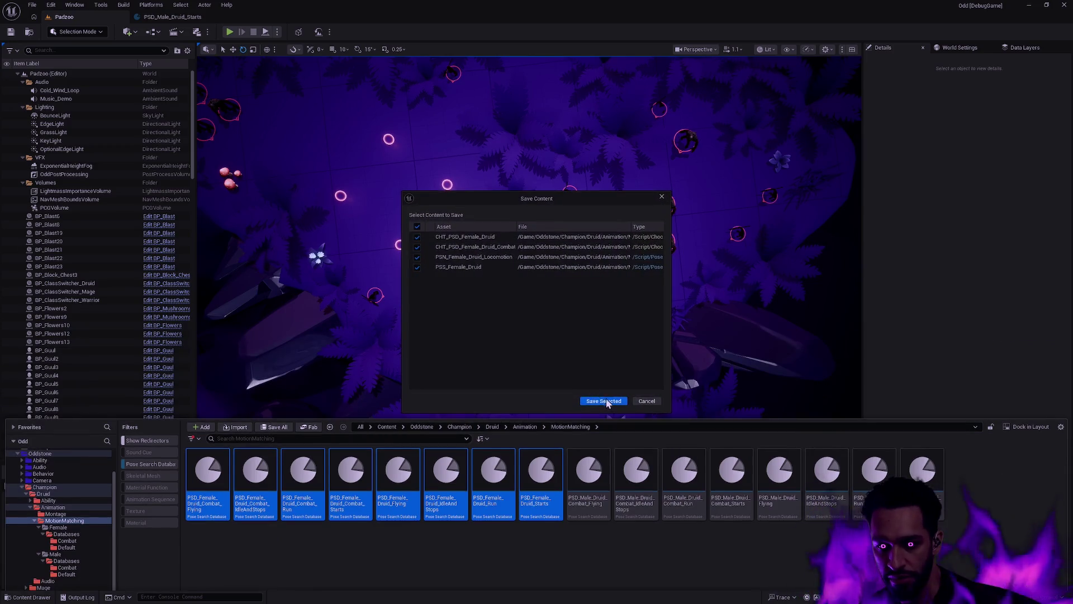
{"action": "left_click", "coordinate": [604, 401]}
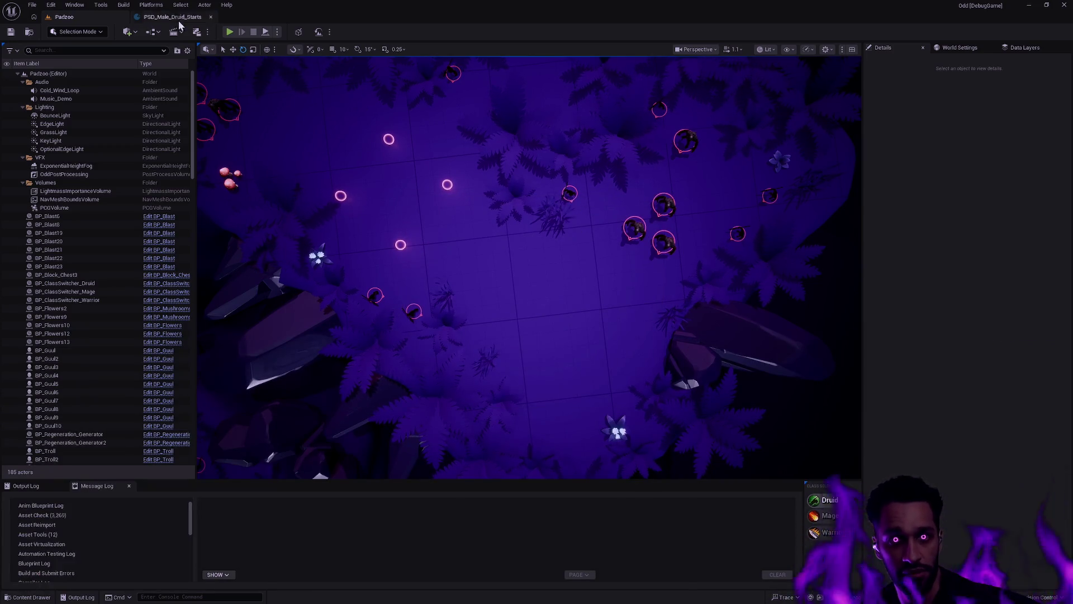
- Close the PSD_Male_Druid_Starts database editor
{"action": "left_click", "coordinate": [196, 17]}
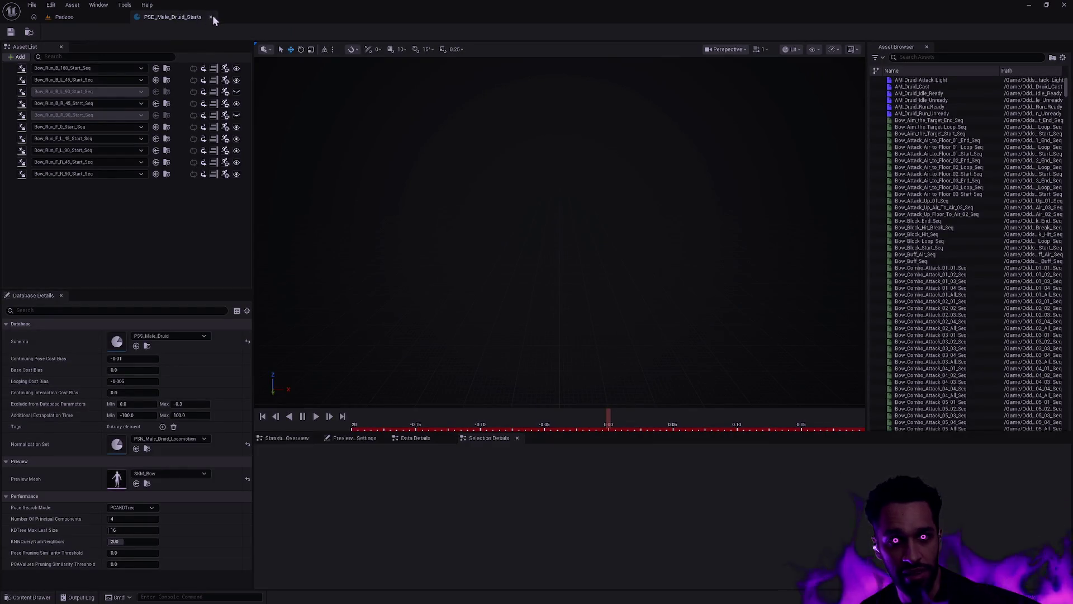
{"action": "left_click", "coordinate": [212, 17]}
{"action": "key", "text": "ctrl+space"}
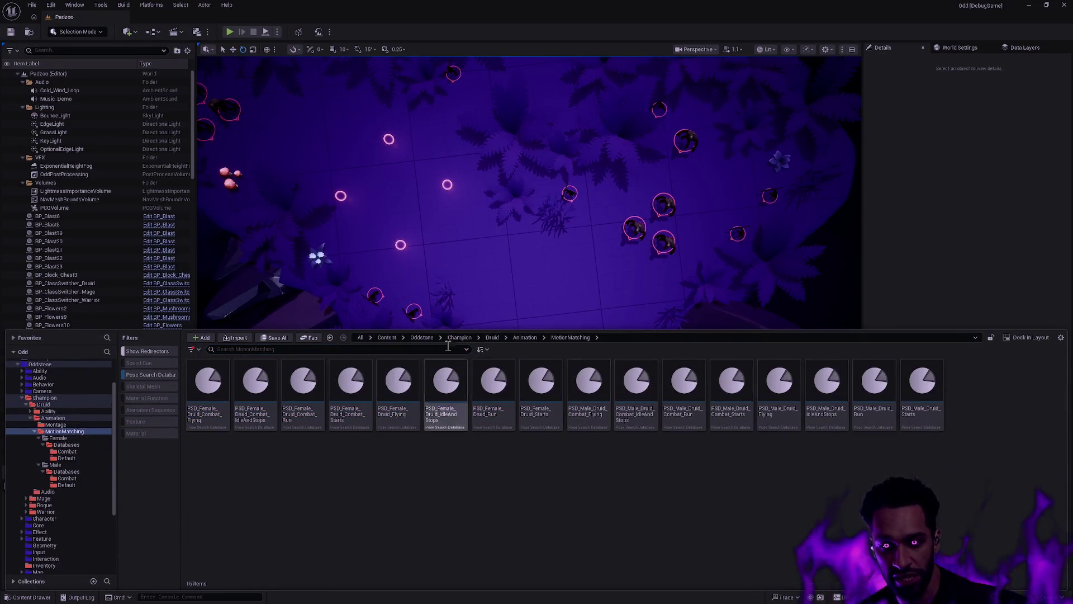
- Clear the Pose Search Database filter, browse the Druid Montage folder, and close the drawer over Padzoo
{"action": "left_click", "coordinate": [526, 337]}
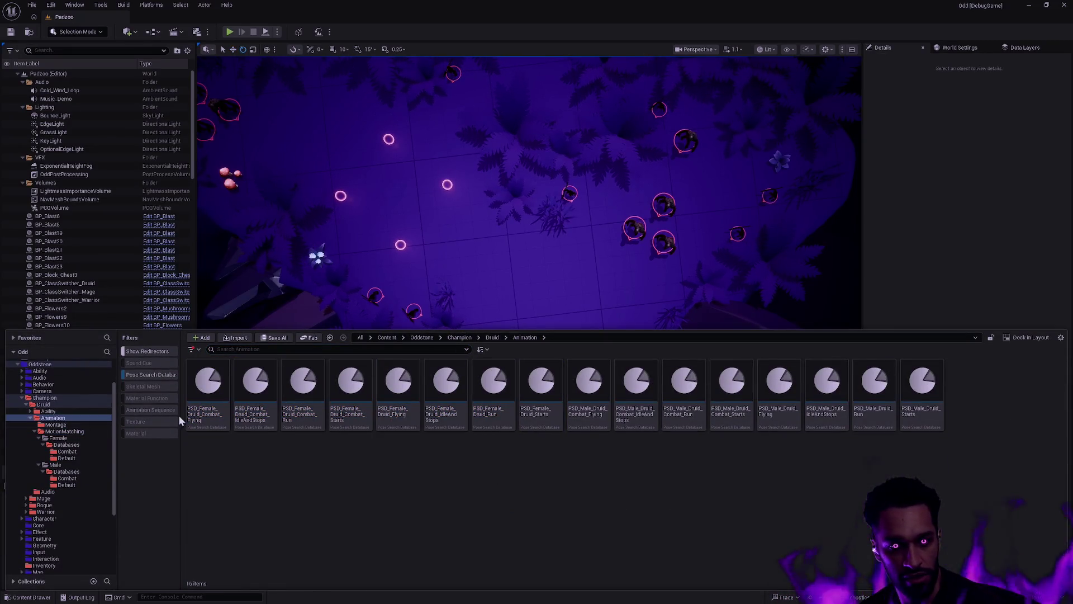
{"action": "left_click", "coordinate": [144, 374]}
{"action": "double_click", "coordinate": [213, 395]}
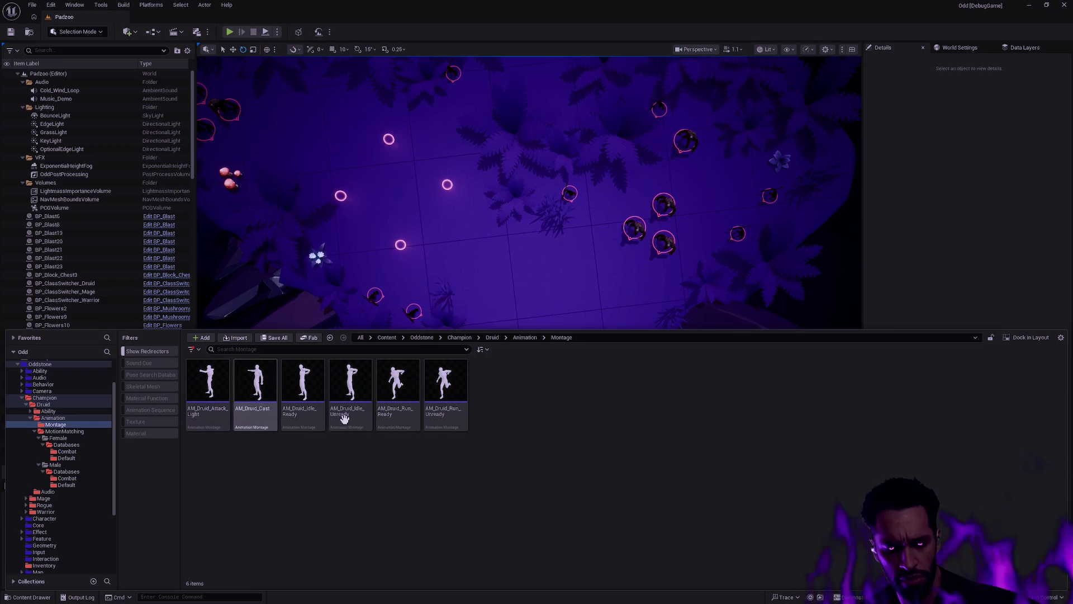
{"action": "mouse_move", "coordinate": [437, 418]}
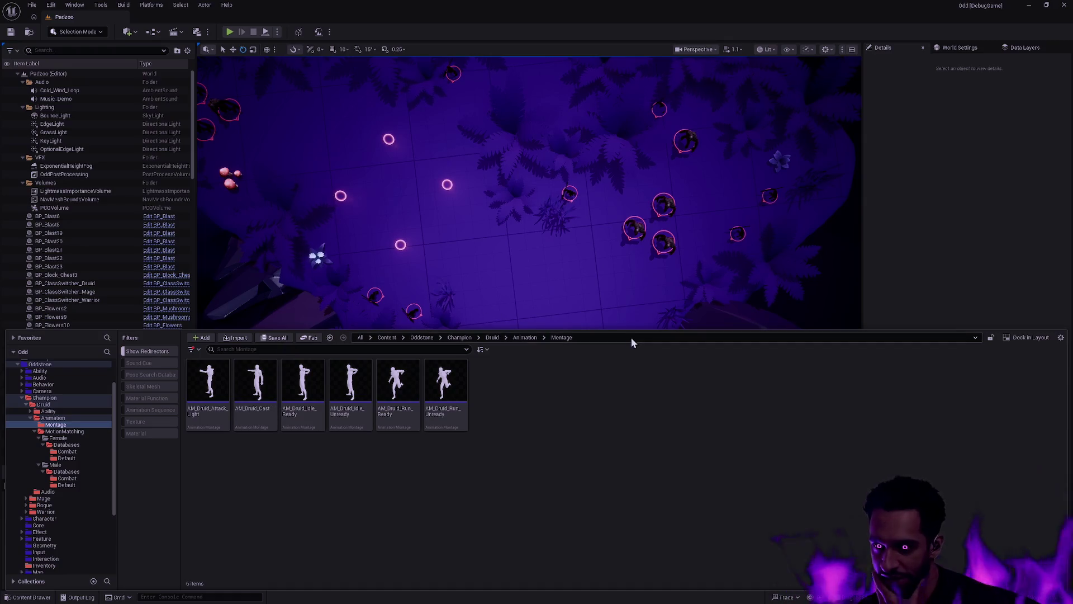
{"action": "left_click", "coordinate": [856, 279]}
{"action": "left_click_drag", "start_coordinate": [857, 278], "coordinate": [712, 301]}
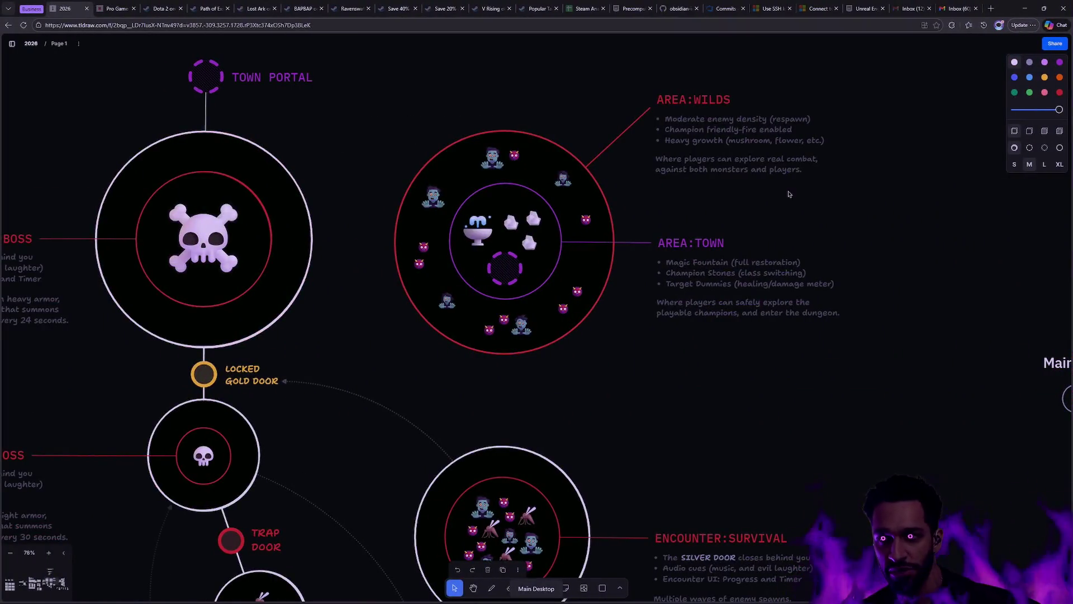
- In a new browser tab, load the Fab listing for Base Mesh Pack - Cartoon Boy Kid (Rigged)
{"action": "key", "text": "ctrl+t"}
{"action": "type", "text": "https://www.fab.com/listings/51e23300-c844-4e95-9b19-384274e42a43"}
{"action": "key", "text": "Return"}
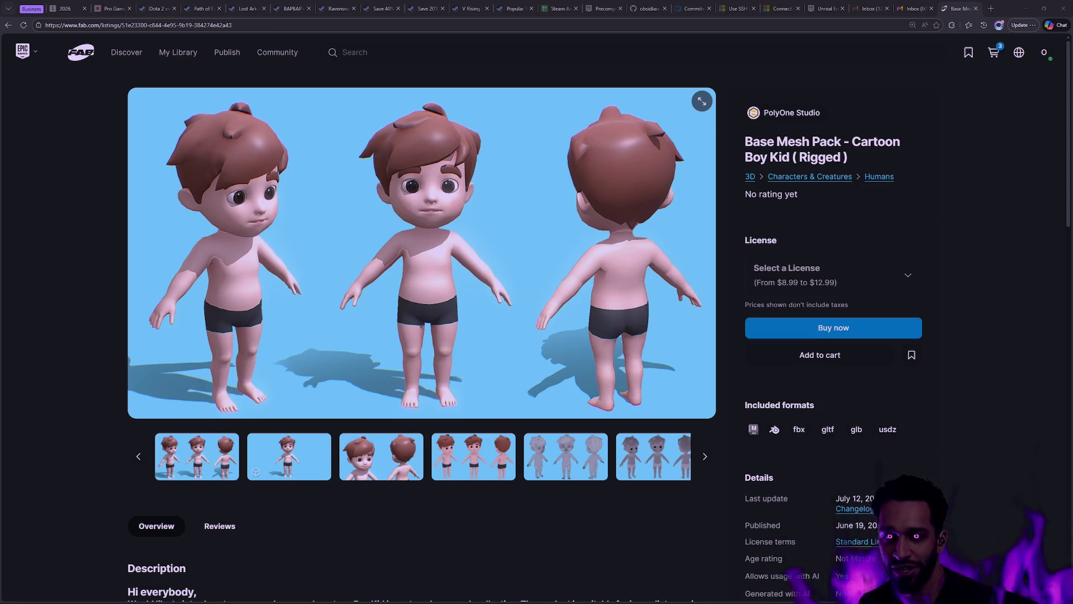
{"action": "left_click", "coordinate": [779, 156]}
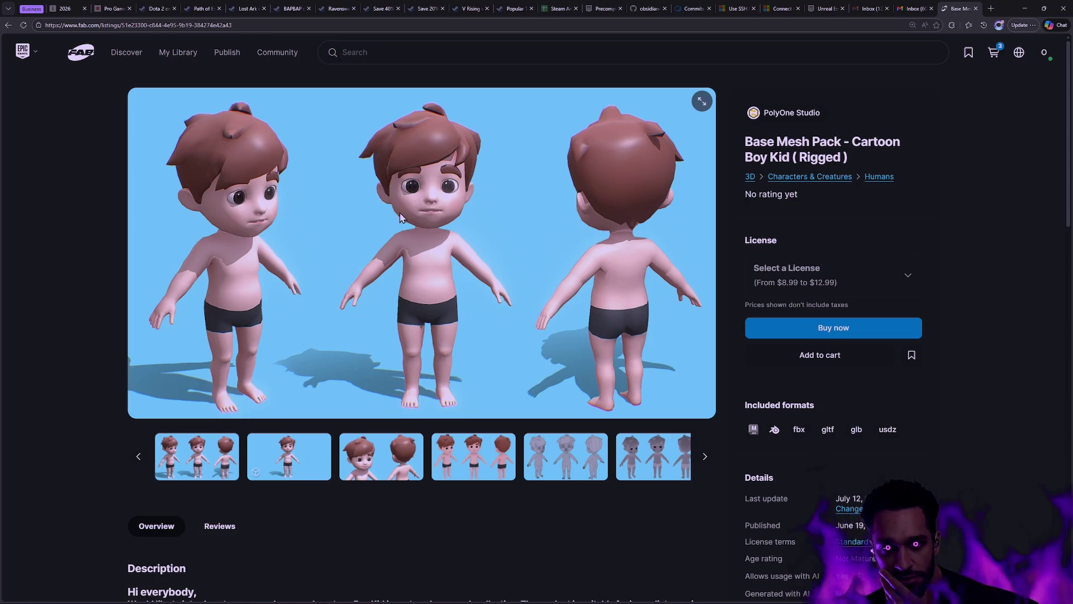